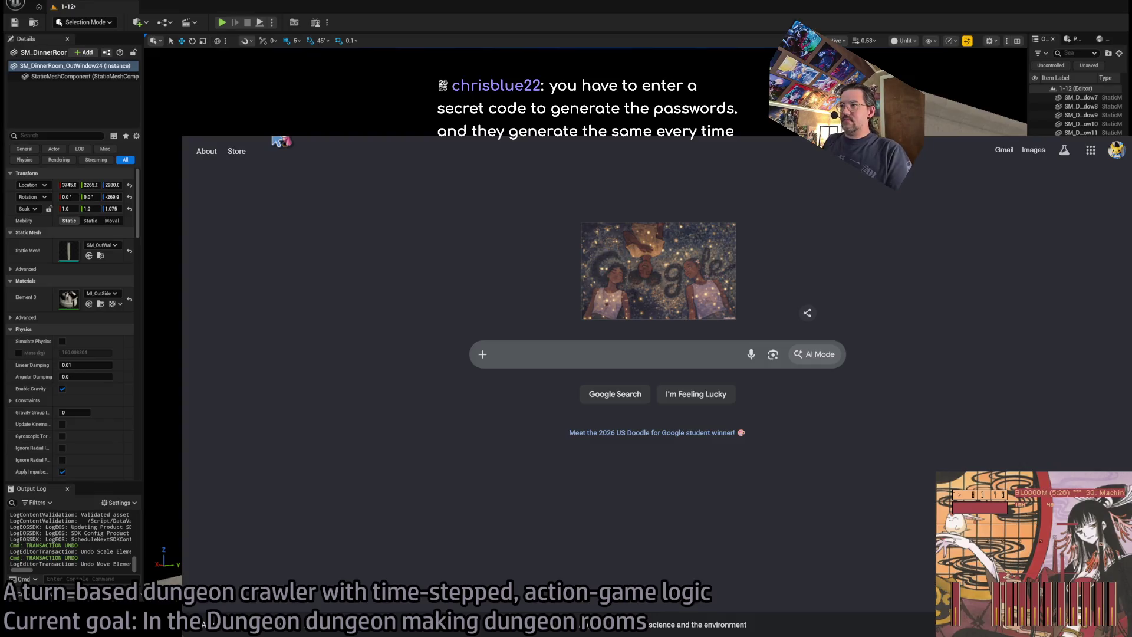
# Browse the followed Twitch channels, then return to the editor and fly in around the selected wall
pyautogui.click(277, 132)
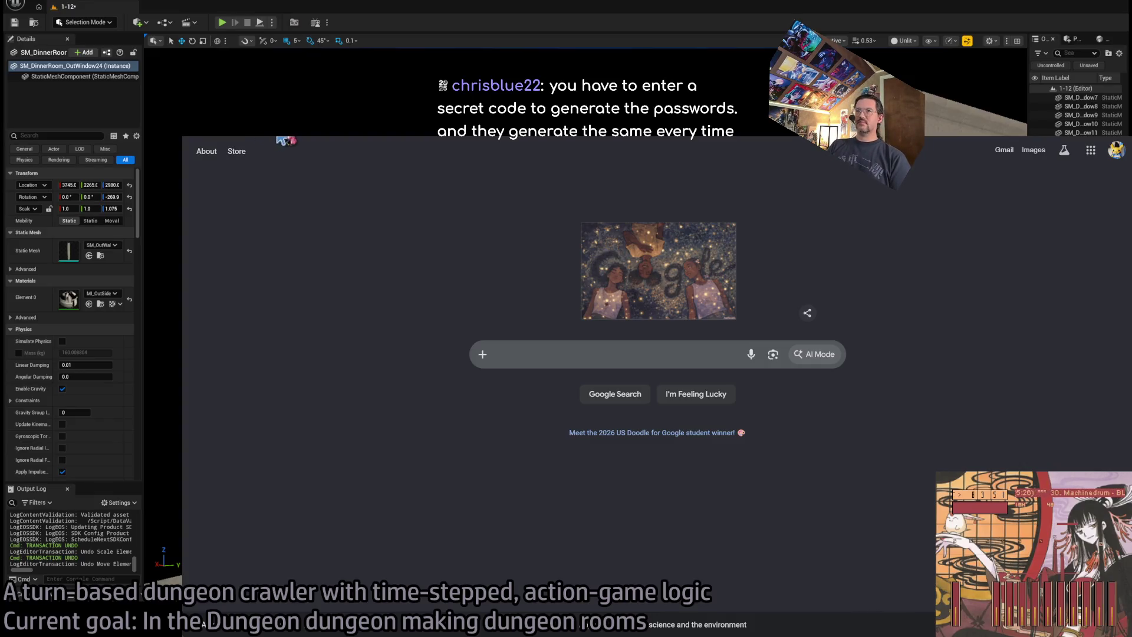
pyautogui.scroll(-3, 566, 306)
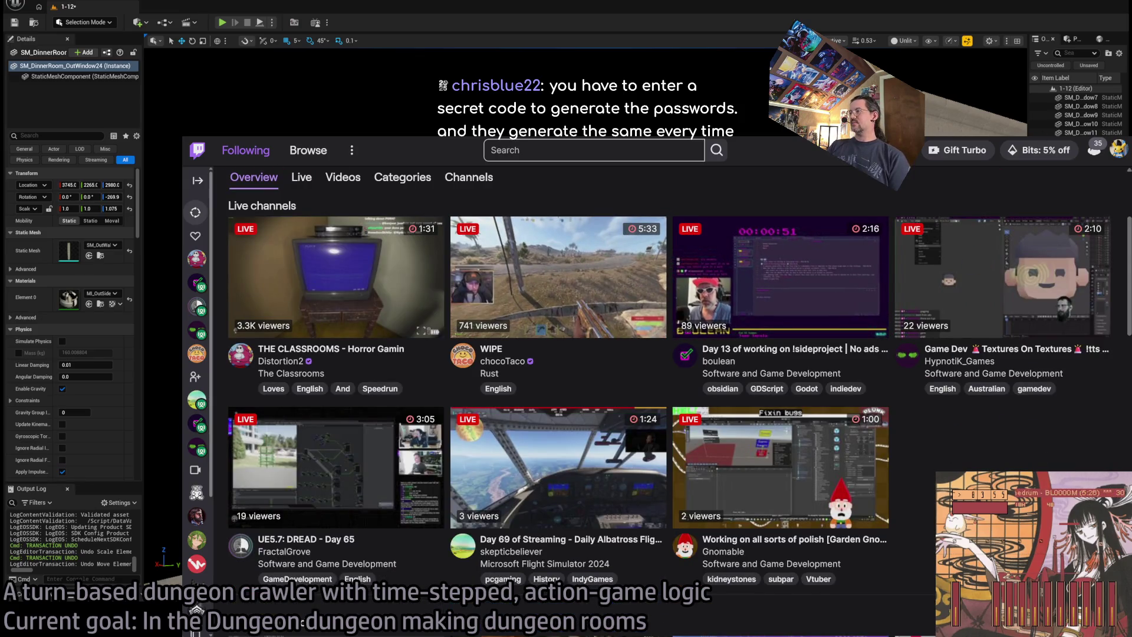
pyautogui.hotkey('alt', 'Tab')
pyautogui.moveTo(583, 266)
pyautogui.mouseDown()
pyautogui.moveTo(714, 274)
pyautogui.moveTo(776, 249)
pyautogui.moveTo(802, 272)
pyautogui.moveTo(808, 421)
pyautogui.moveTo(822, 427)
pyautogui.mouseUp()
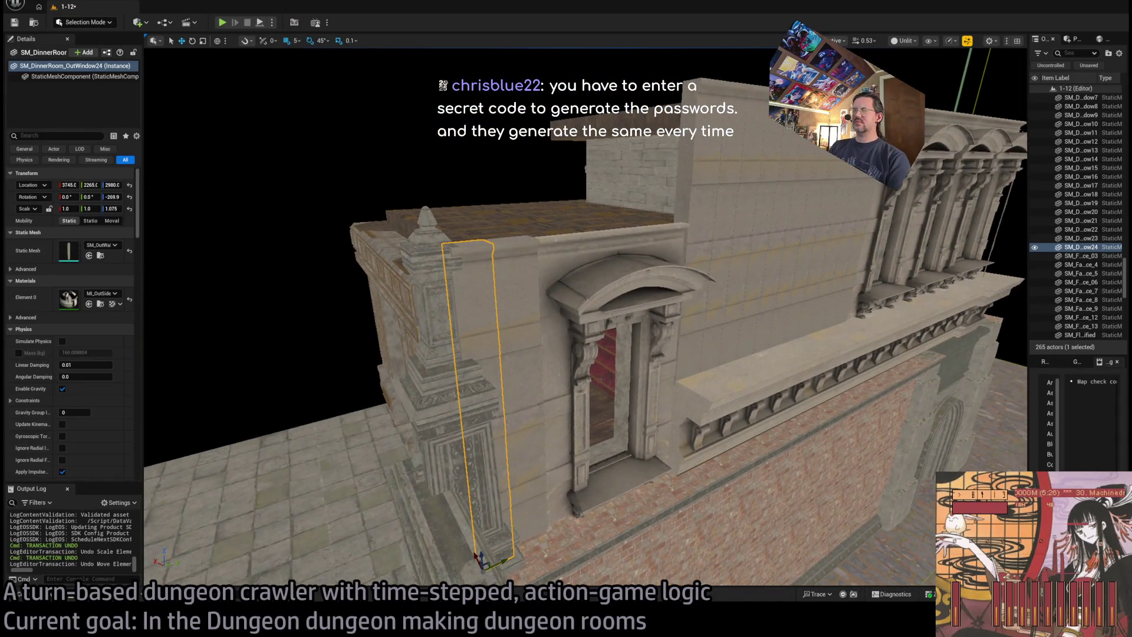
# View the brick wall and doorway from a low angle and select SM_FacadePiece_12, briefly checking the Content Drawer
pyautogui.moveTo(823, 427); pyautogui.dragTo(850, 436)
pyautogui.click(570, 325)
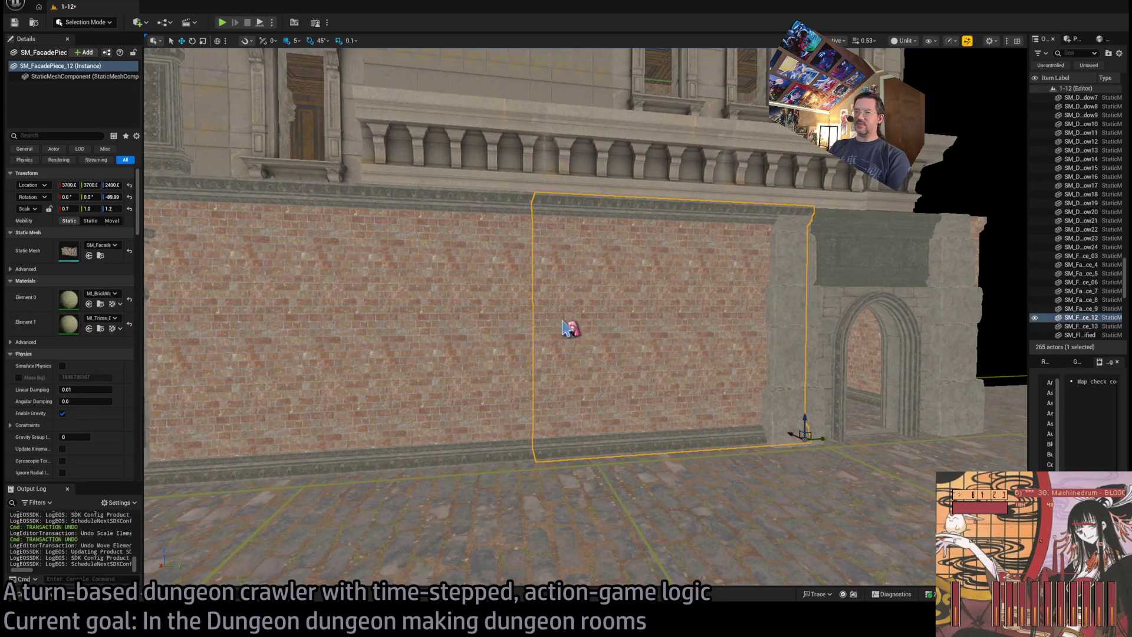
pyautogui.click(75, 584)
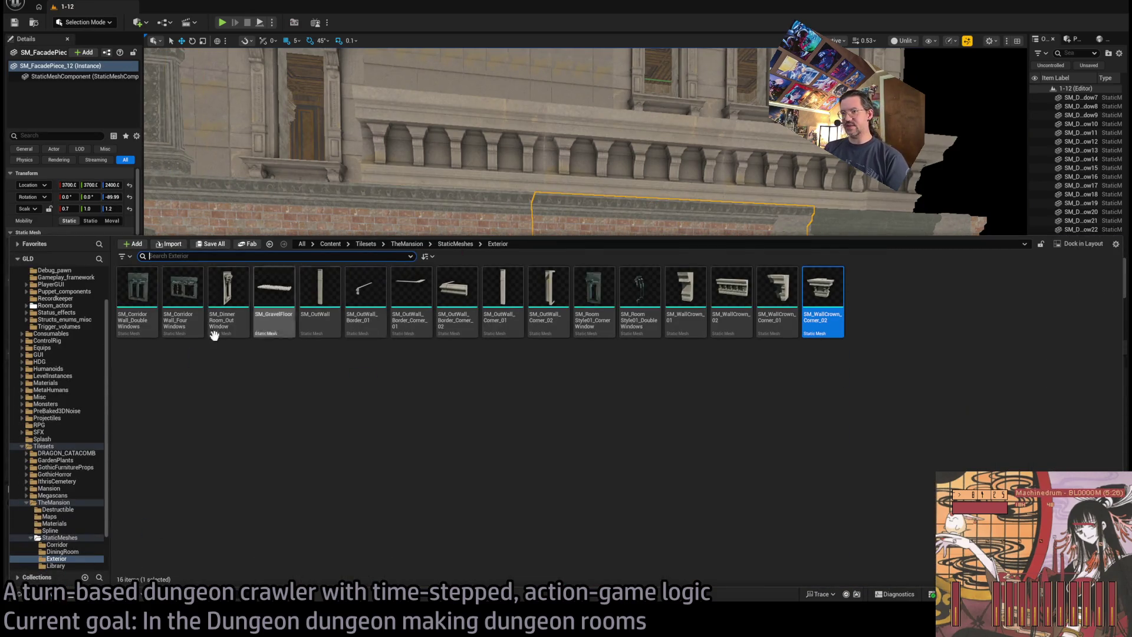
pyautogui.hotkey('ctrl', 'space')
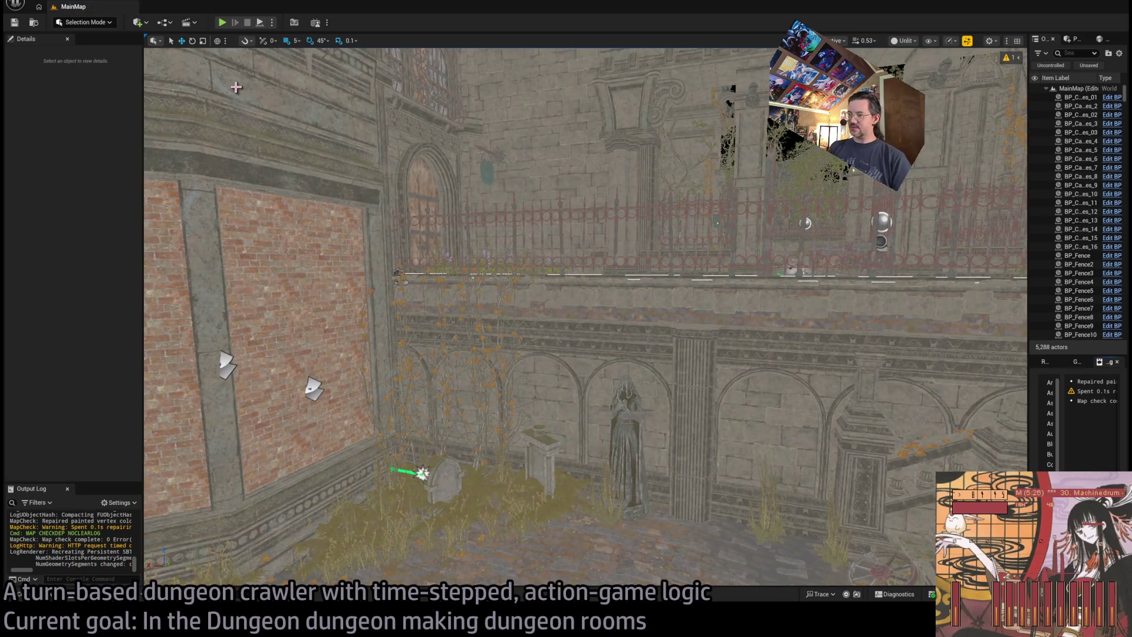
# Fly around MainMap, inspecting its sidewalk tiles, windows and the trim above the arches
pyautogui.moveTo(236, 87)
pyautogui.mouseDown()
pyautogui.moveTo(188, 92)
pyautogui.moveTo(189, 124)
pyautogui.mouseUp()
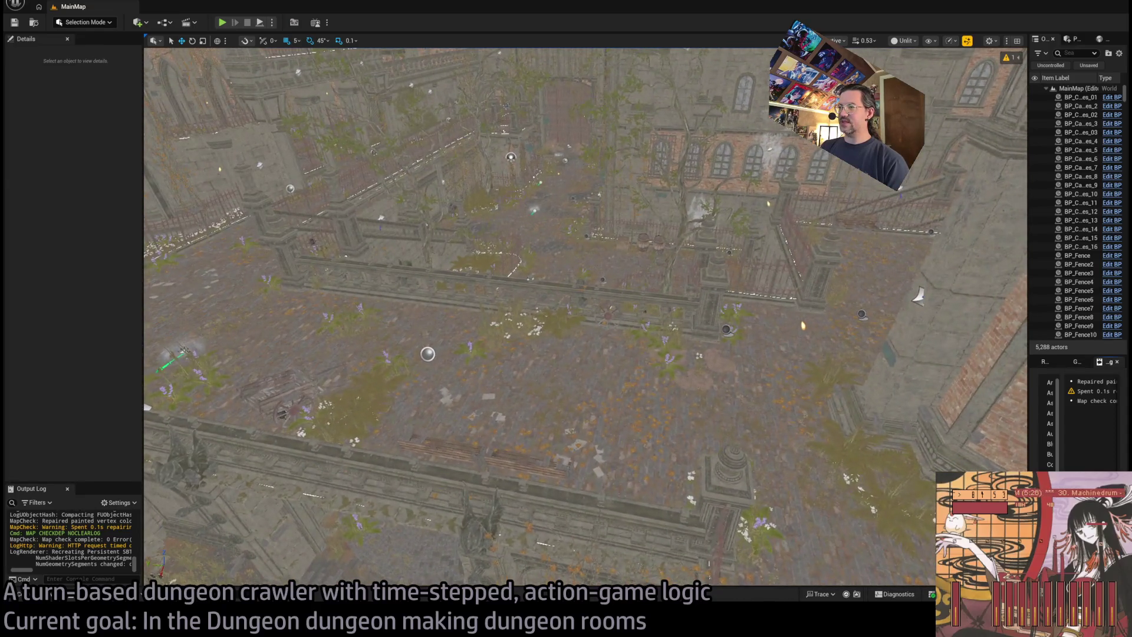
pyautogui.click(918, 295)
pyautogui.click(564, 292)
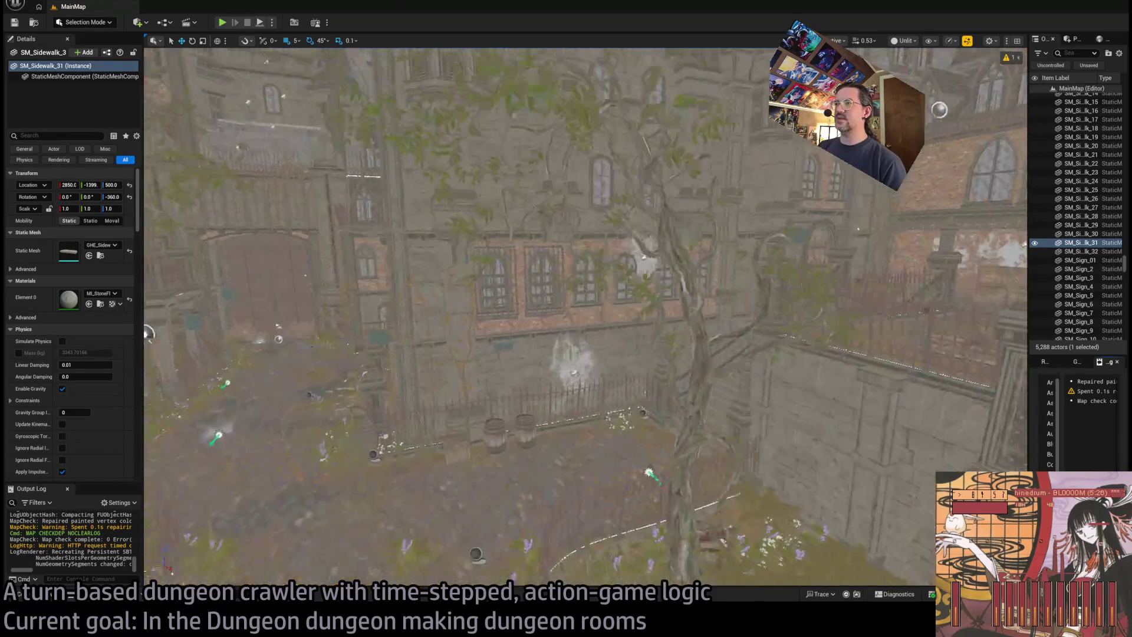
pyautogui.click(566, 290)
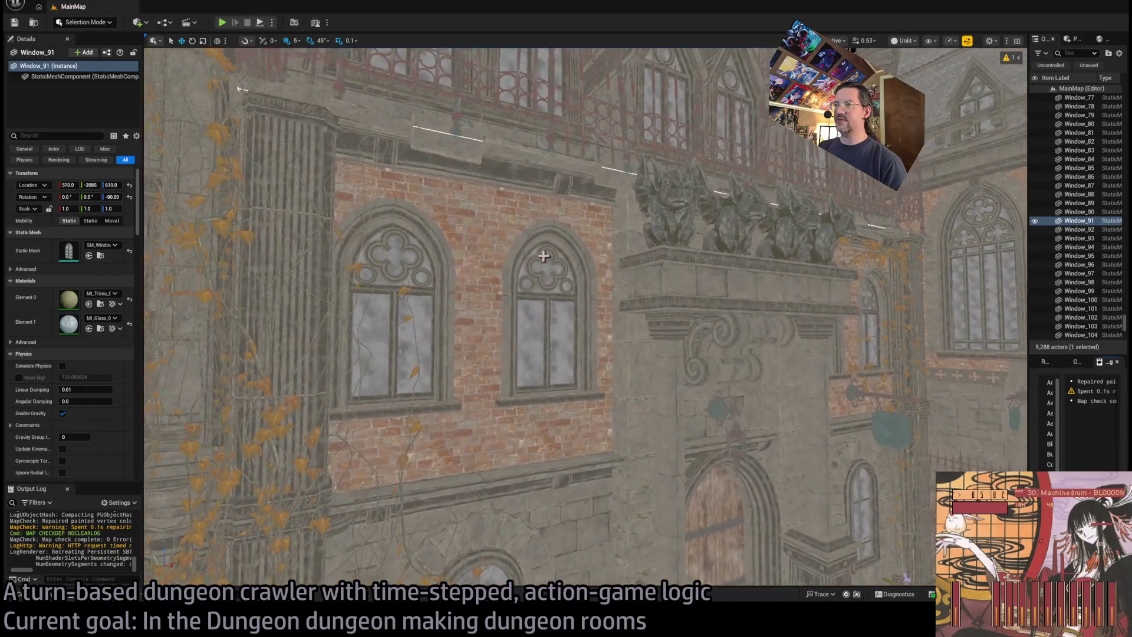
pyautogui.click(543, 256)
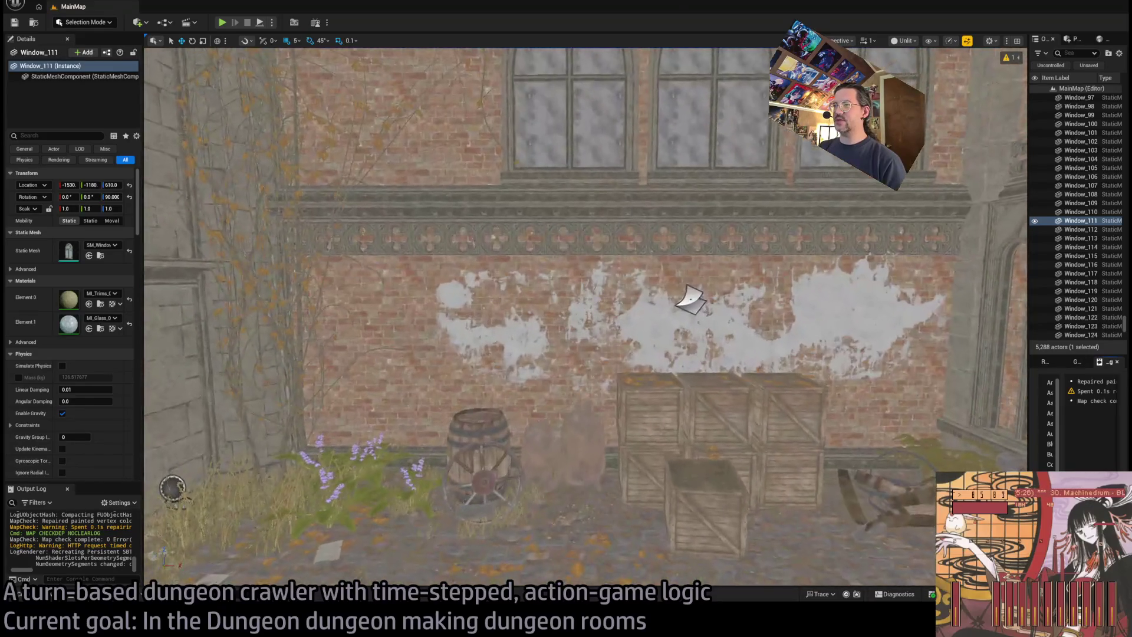
pyautogui.click(576, 228)
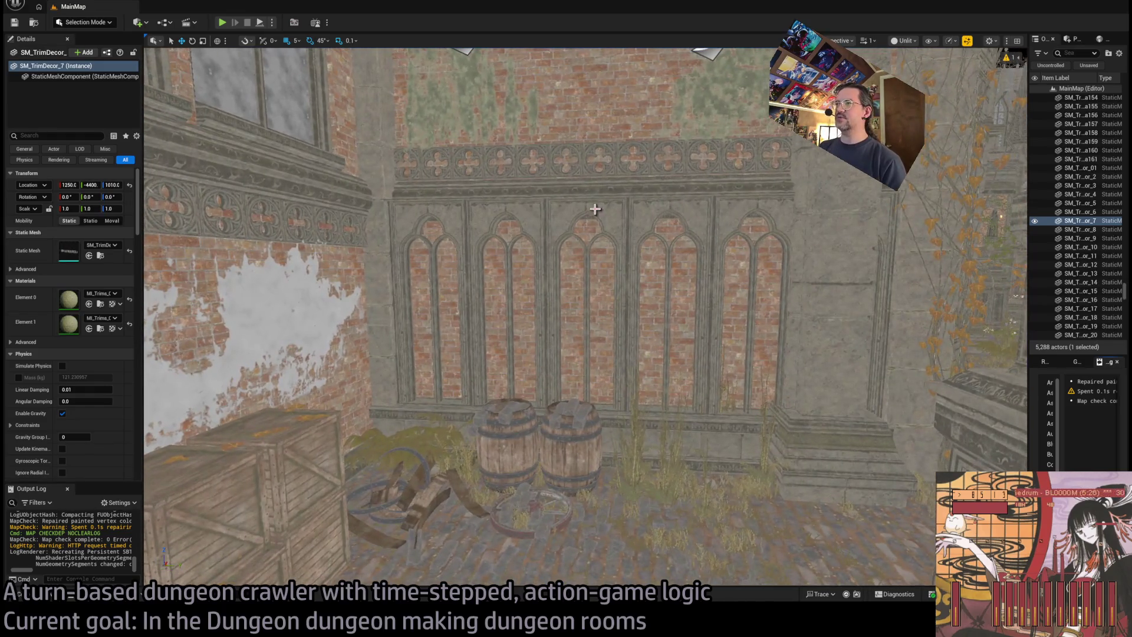
# Select the Gothic arched-window panel SM_Decorator_5, copy it, and locate its mesh asset
pyautogui.click(647, 205)
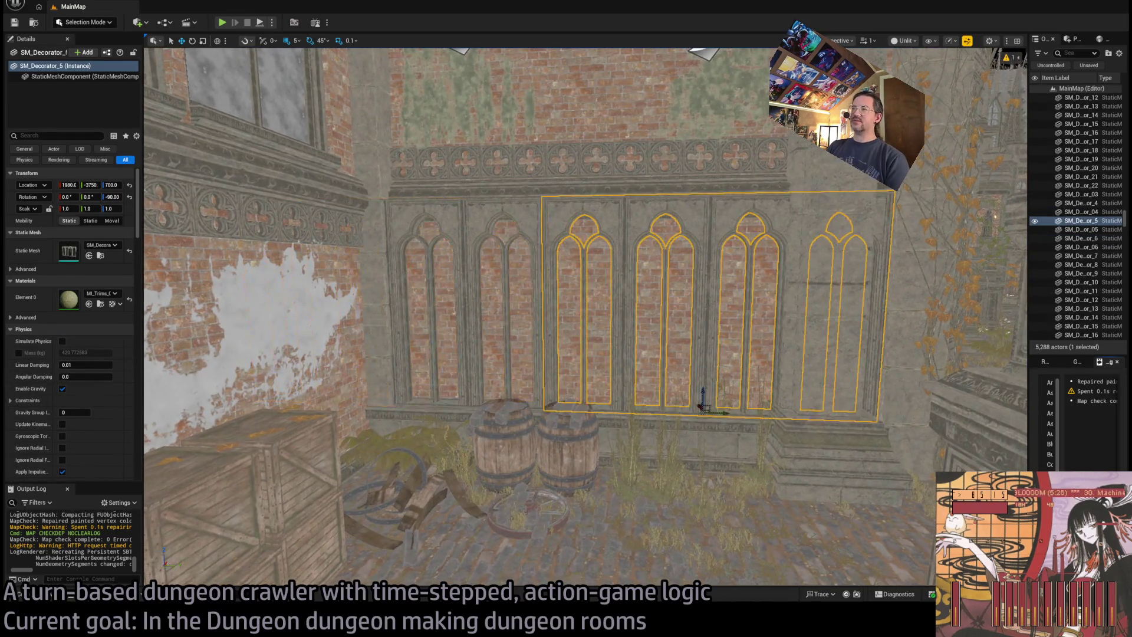
pyautogui.hotkey('ctrl', 'c')
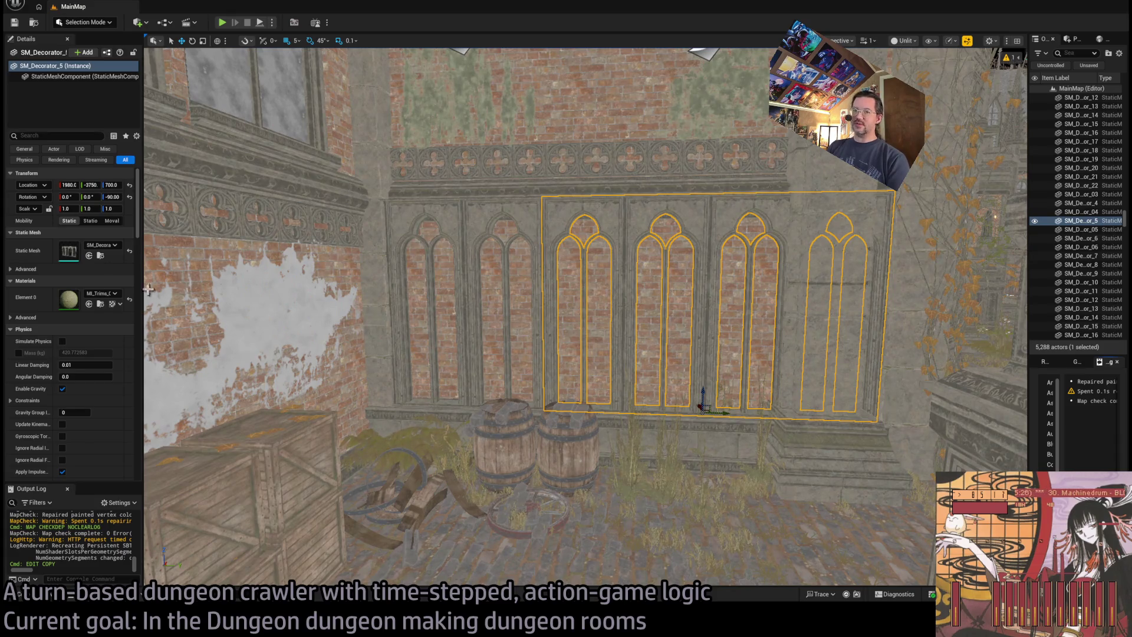
pyautogui.hotkey('ctrl', 'space')
pyautogui.hotkey('ctrl', 'space')
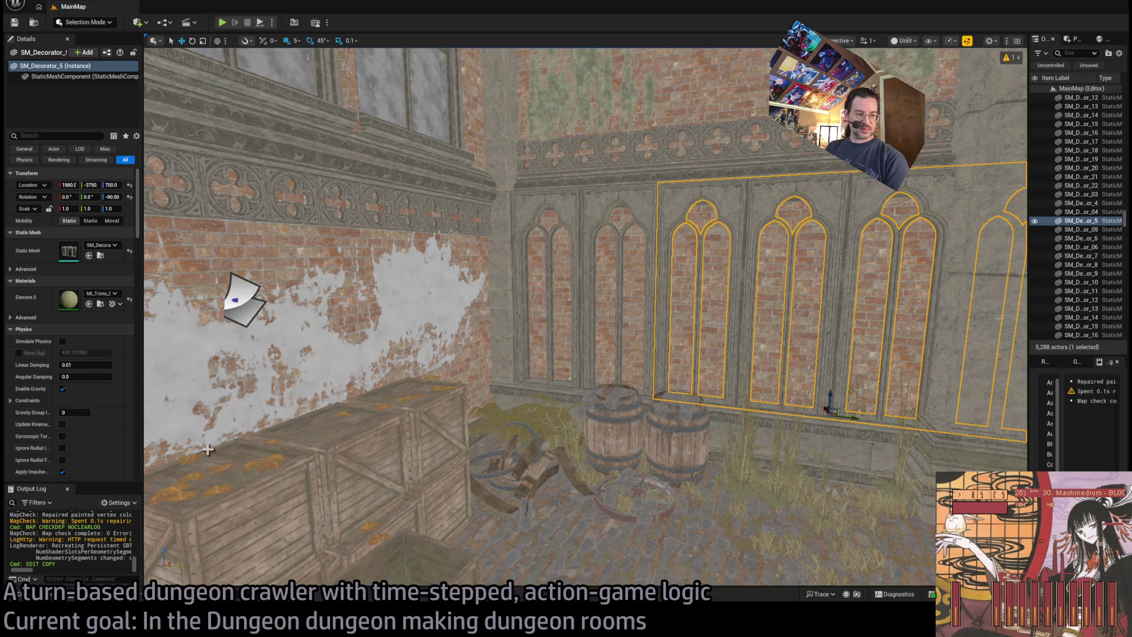
# Place the arched-window panel mesh into level 1-12 and slide it sideways along the wall
pyautogui.hotkey('ctrl', 'space')
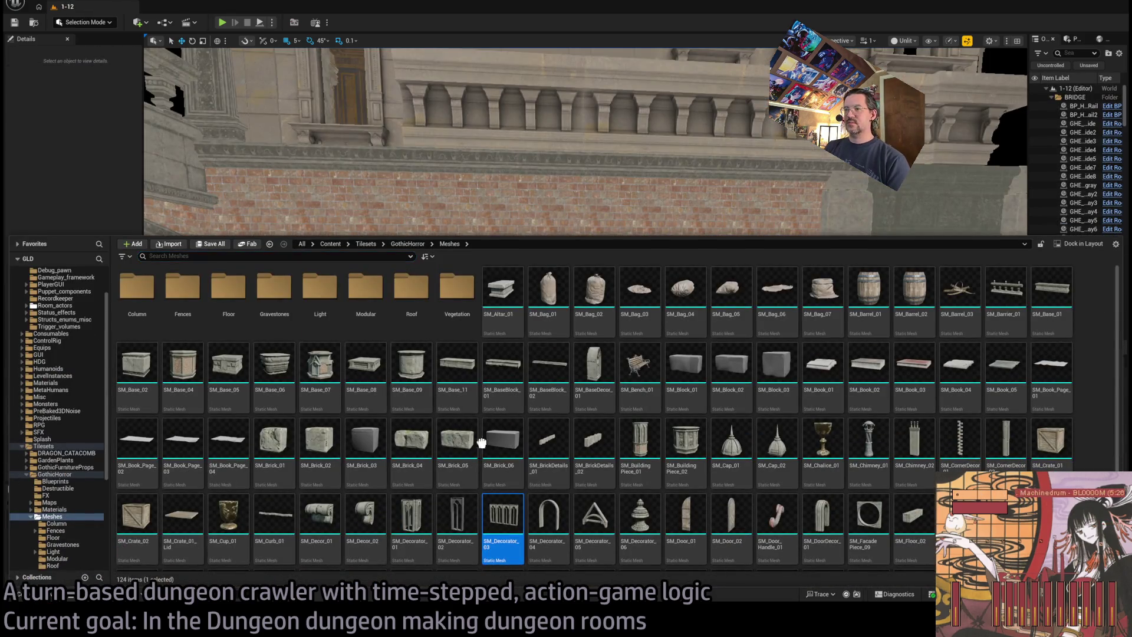
pyautogui.moveTo(503, 519)
pyautogui.mouseDown()
pyautogui.moveTo(448, 283)
pyautogui.moveTo(349, 397)
pyautogui.moveTo(374, 420)
pyautogui.moveTo(345, 384)
pyautogui.mouseUp()
pyautogui.press('f')
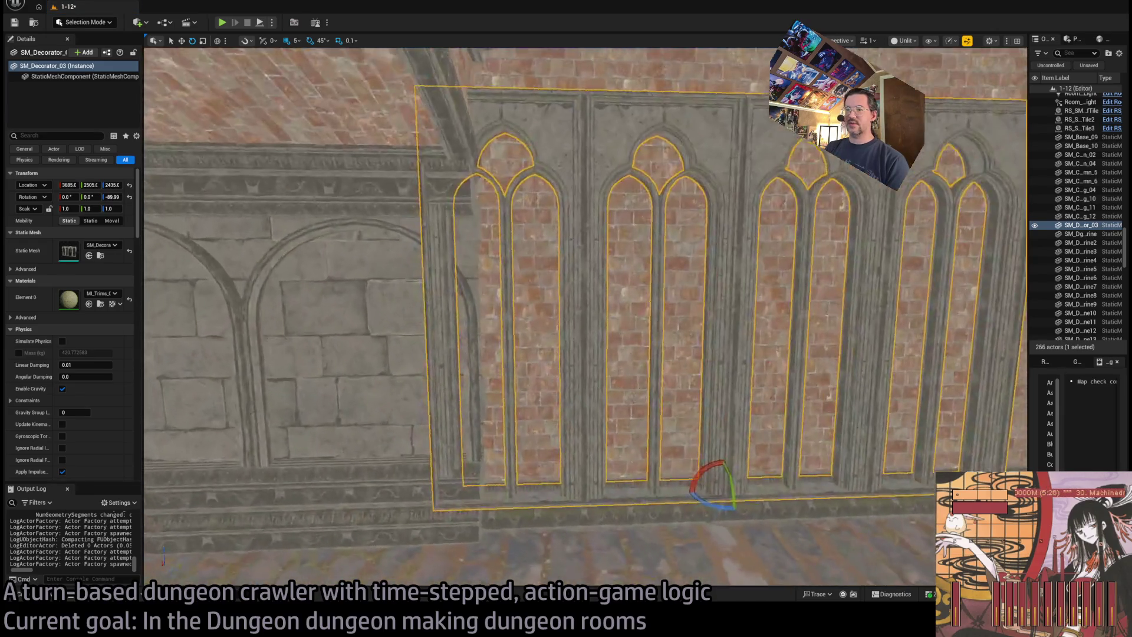
pyautogui.press('w')
pyautogui.moveTo(580, 485)
pyautogui.mouseDown()
pyautogui.moveTo(623, 472)
pyautogui.moveTo(662, 392)
pyautogui.moveTo(694, 380)
pyautogui.moveTo(601, 433)
pyautogui.mouseUp()
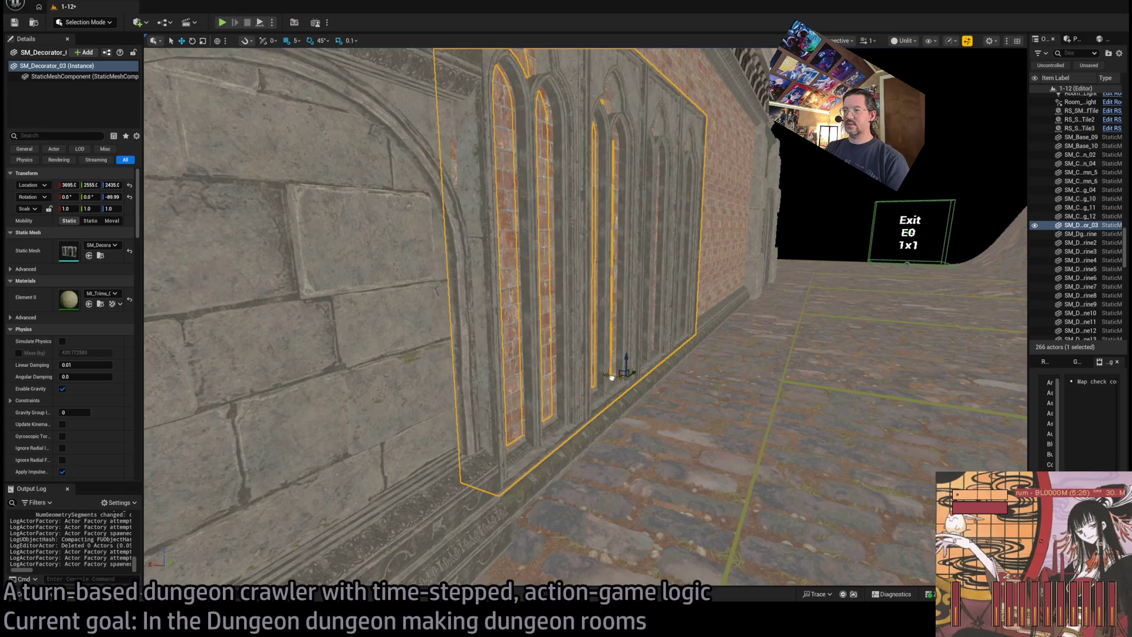
# Orbit around the brick wall to check the panels sit flush against it
pyautogui.moveTo(612, 378)
pyautogui.mouseDown()
pyautogui.moveTo(646, 365)
pyautogui.moveTo(584, 323)
pyautogui.moveTo(584, 371)
pyautogui.moveTo(583, 347)
pyautogui.mouseUp()
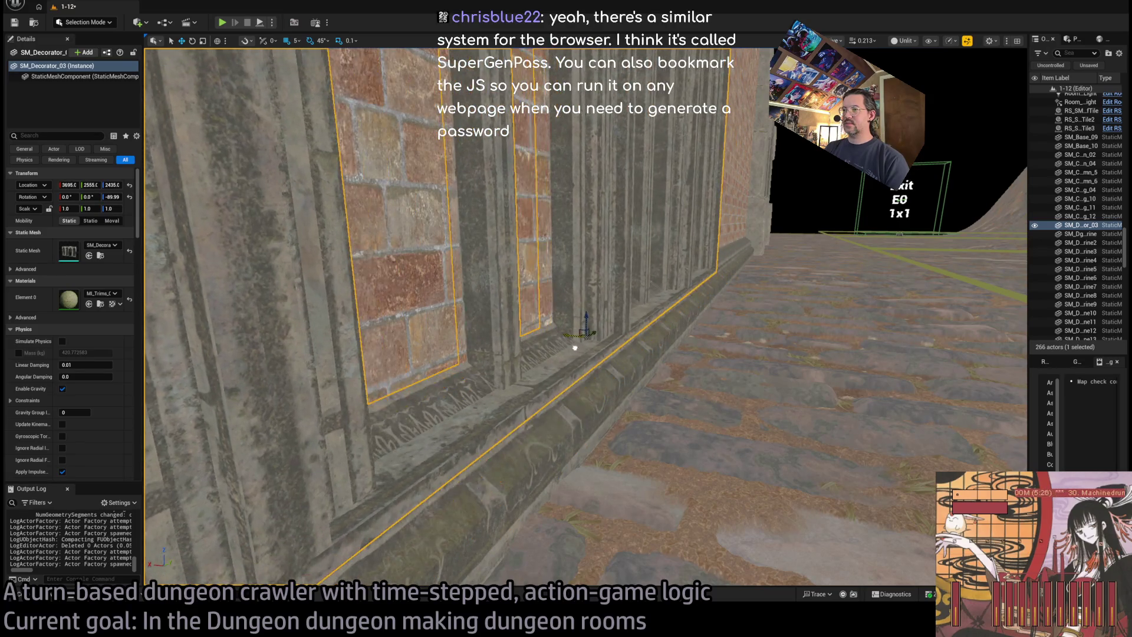
pyautogui.moveTo(576, 348); pyautogui.dragTo(584, 343)
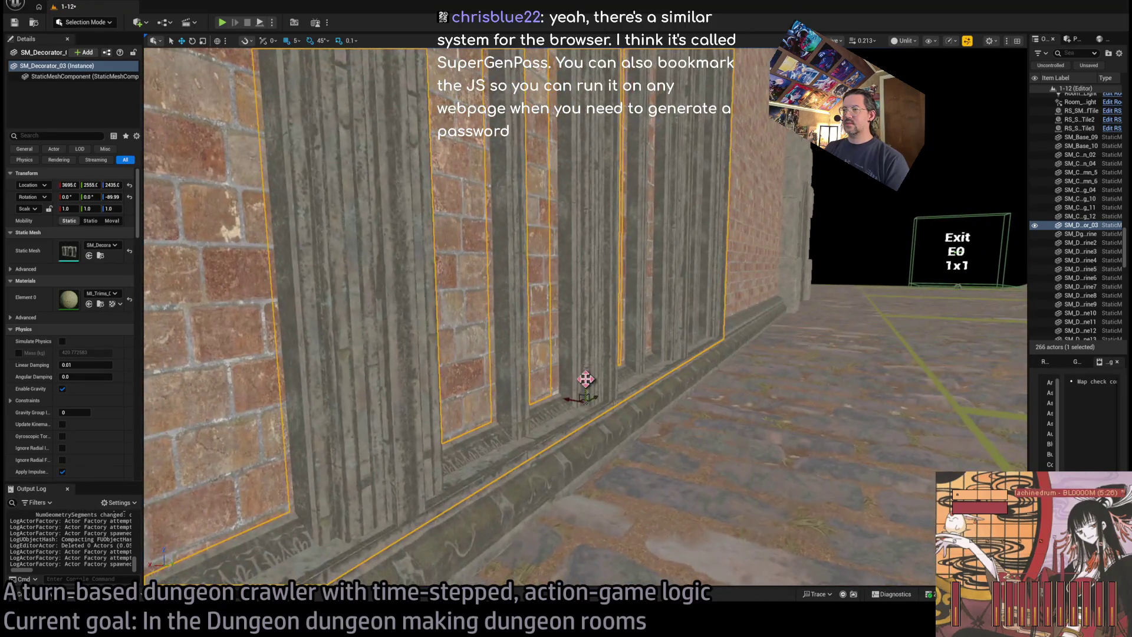
pyautogui.moveTo(573, 387); pyautogui.dragTo(697, 295)
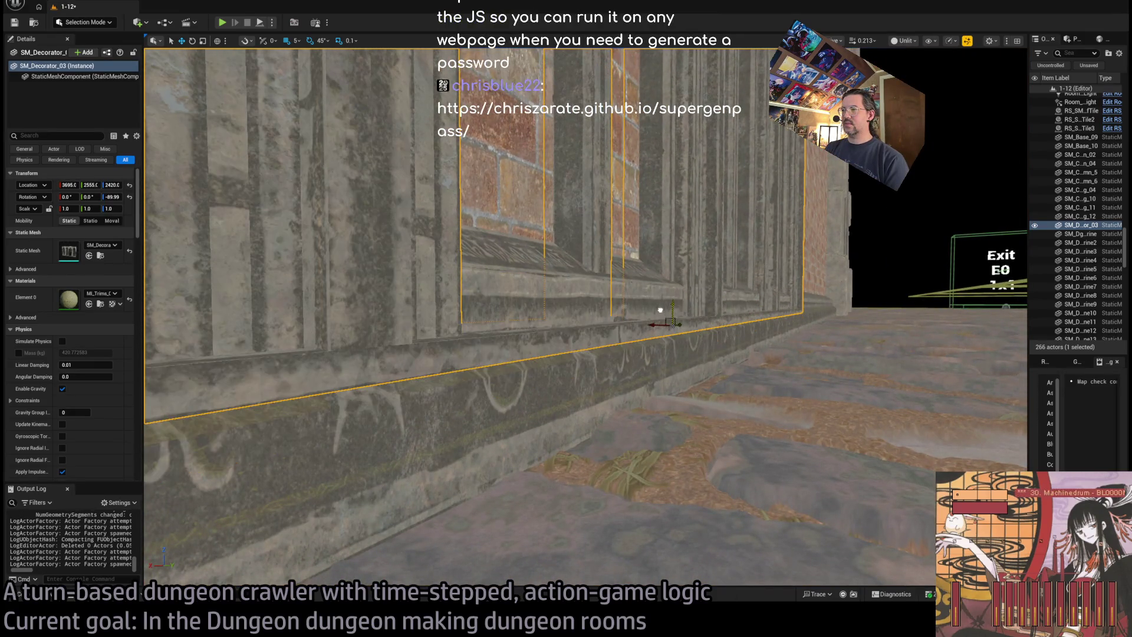
pyautogui.moveTo(664, 320)
pyautogui.mouseDown()
pyautogui.moveTo(519, 324)
pyautogui.moveTo(496, 413)
pyautogui.moveTo(562, 344)
pyautogui.moveTo(386, 407)
pyautogui.moveTo(354, 405)
pyautogui.moveTo(582, 400)
pyautogui.mouseUp()
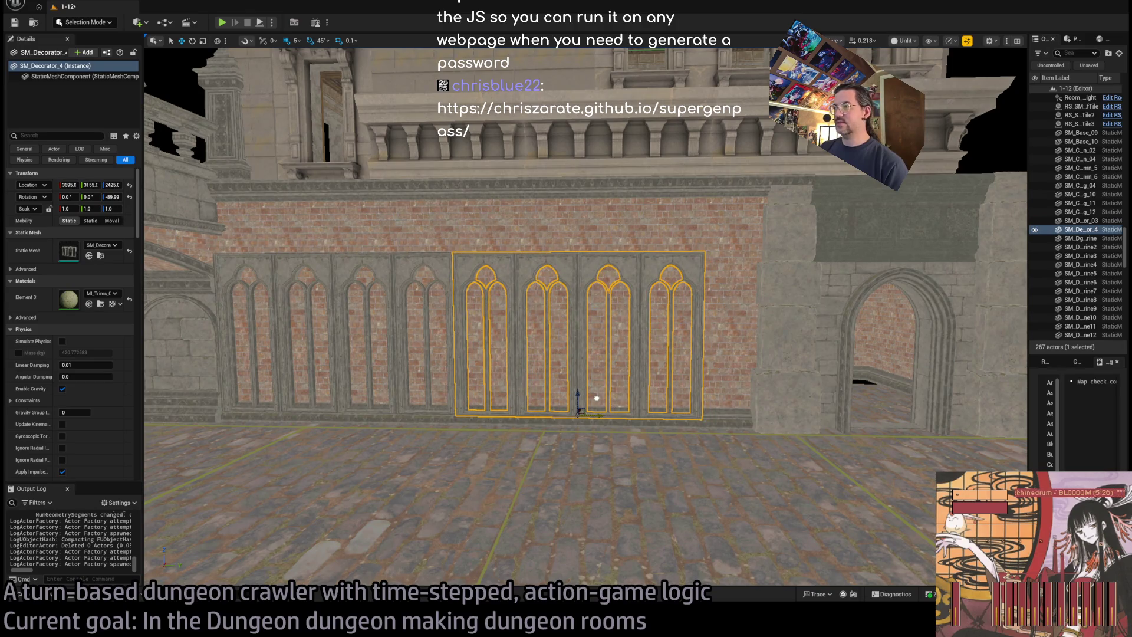
# Delete the extra panel copy and zoom in on the remaining arched-window panel
pyautogui.press('Delete')
pyautogui.click(412, 266)
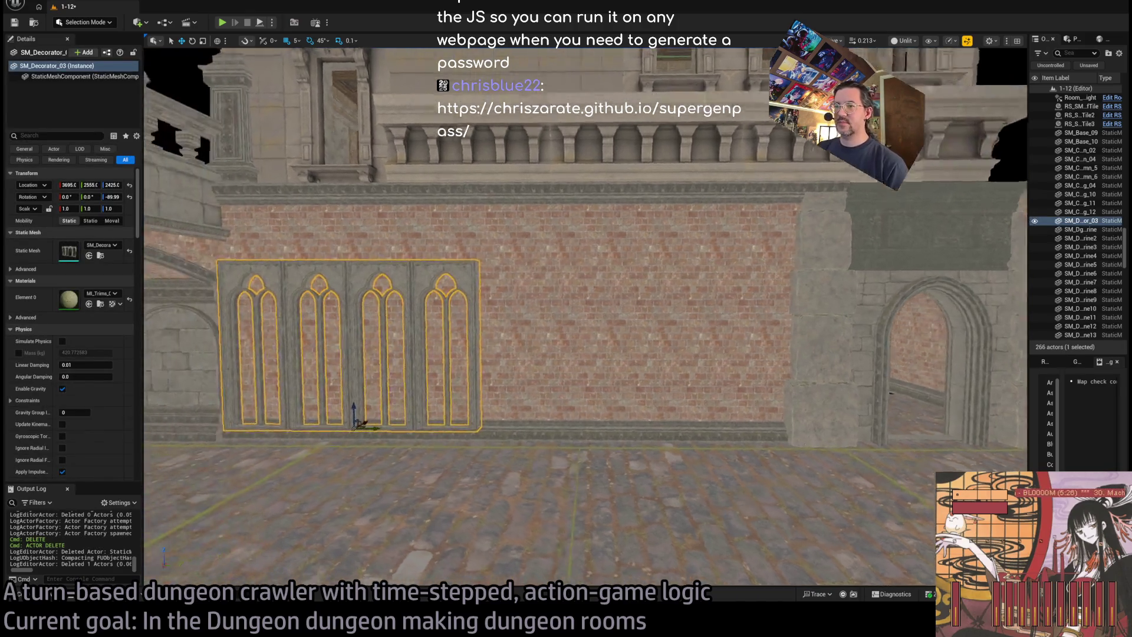
pyautogui.scroll(2, 432, 463)
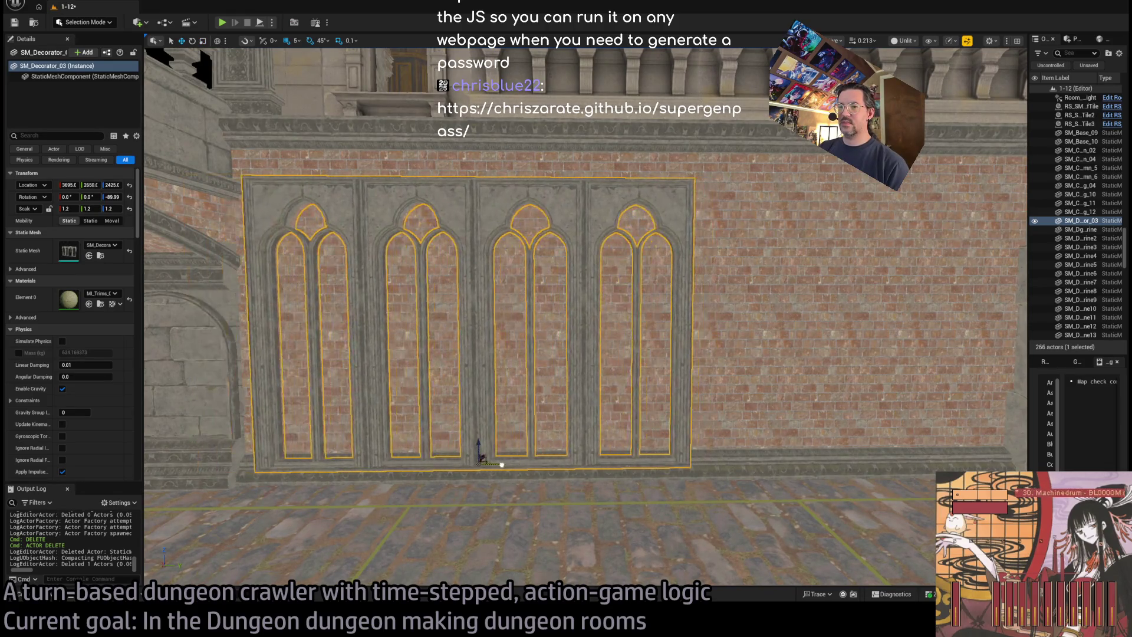
pyautogui.moveTo(479, 465)
pyautogui.mouseDown()
pyautogui.moveTo(439, 415)
pyautogui.moveTo(434, 487)
pyautogui.mouseUp()
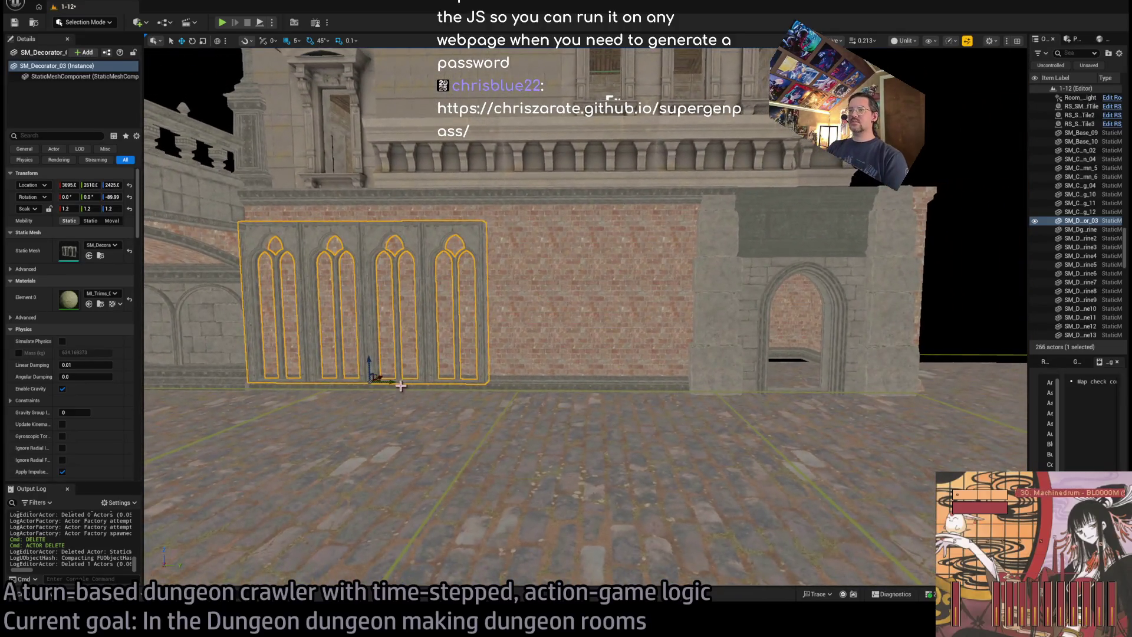
# Alt-drag a duplicate of the panel along the wall and frame the window panels
pyautogui.moveTo(381, 379)
pyautogui.keyDown('alt'); pyautogui.mouseDown()
pyautogui.moveTo(618, 376)
pyautogui.moveTo(584, 359)
pyautogui.moveTo(560, 307)
pyautogui.mouseUp(); pyautogui.keyUp('alt')
pyautogui.keyDown('ctrl'); pyautogui.click(1081, 220); pyautogui.keyUp('ctrl')
pyautogui.press('f')
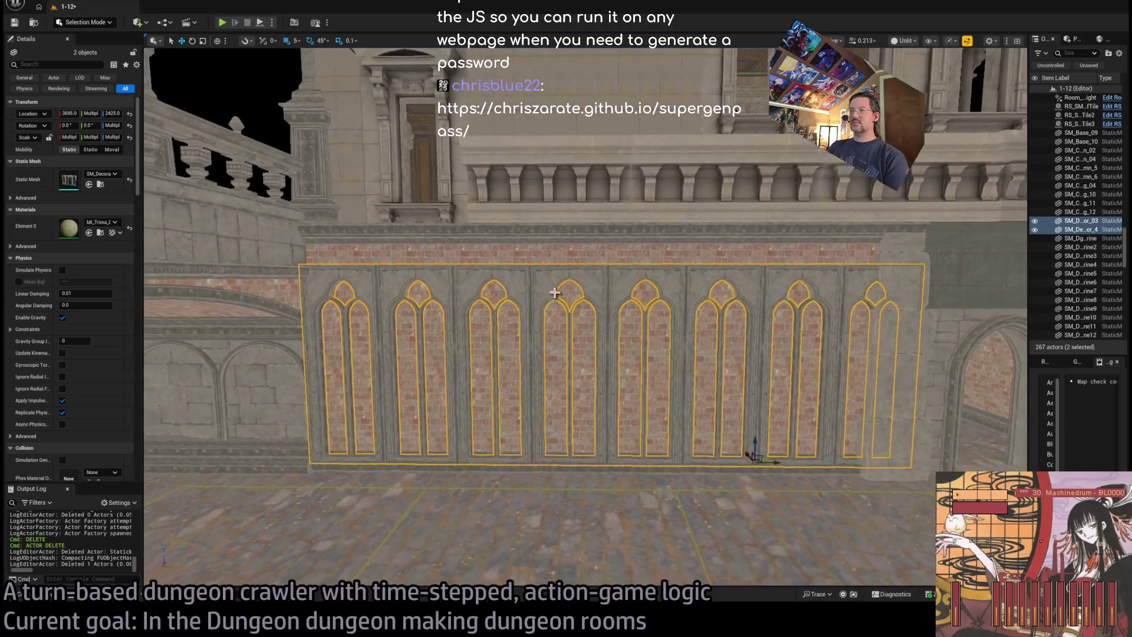
pyautogui.click(520, 345)
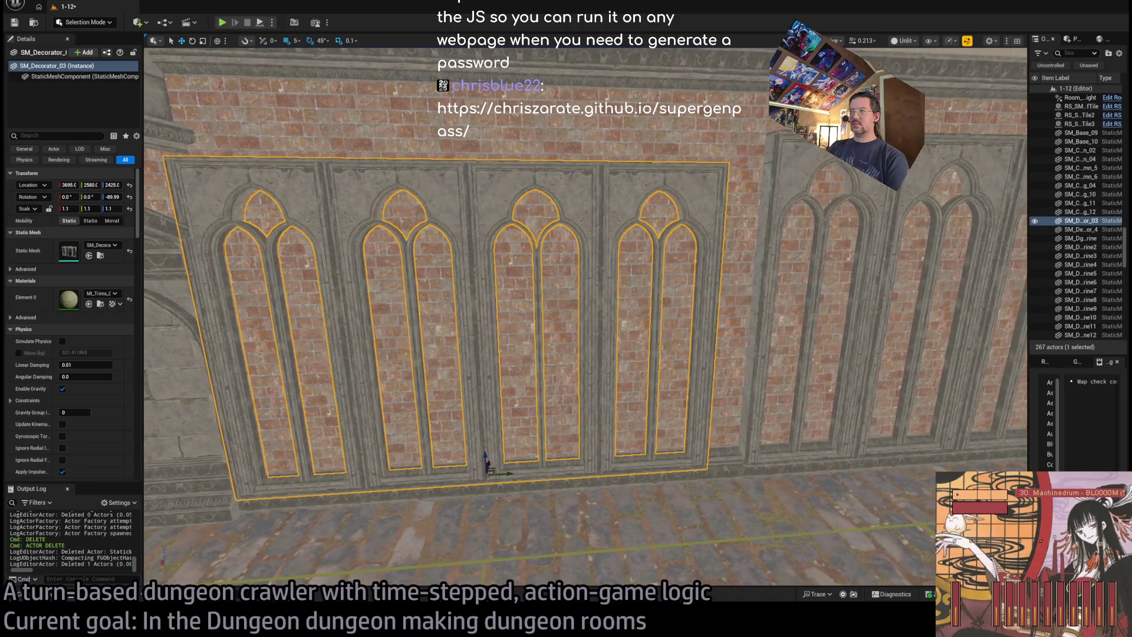
# Remove the misplaced copy and duplicate the panel again further along the wall toward the column
pyautogui.click(884, 266)
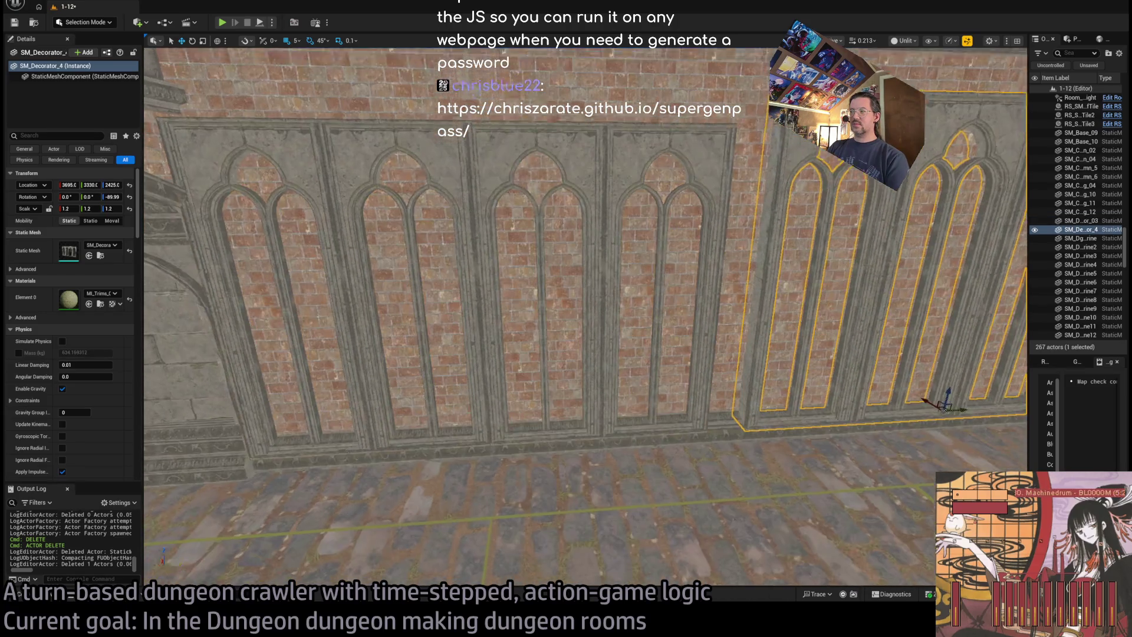
pyautogui.press('Delete')
pyautogui.click(697, 219)
pyautogui.moveTo(510, 420); pyautogui.dragTo(894, 378)
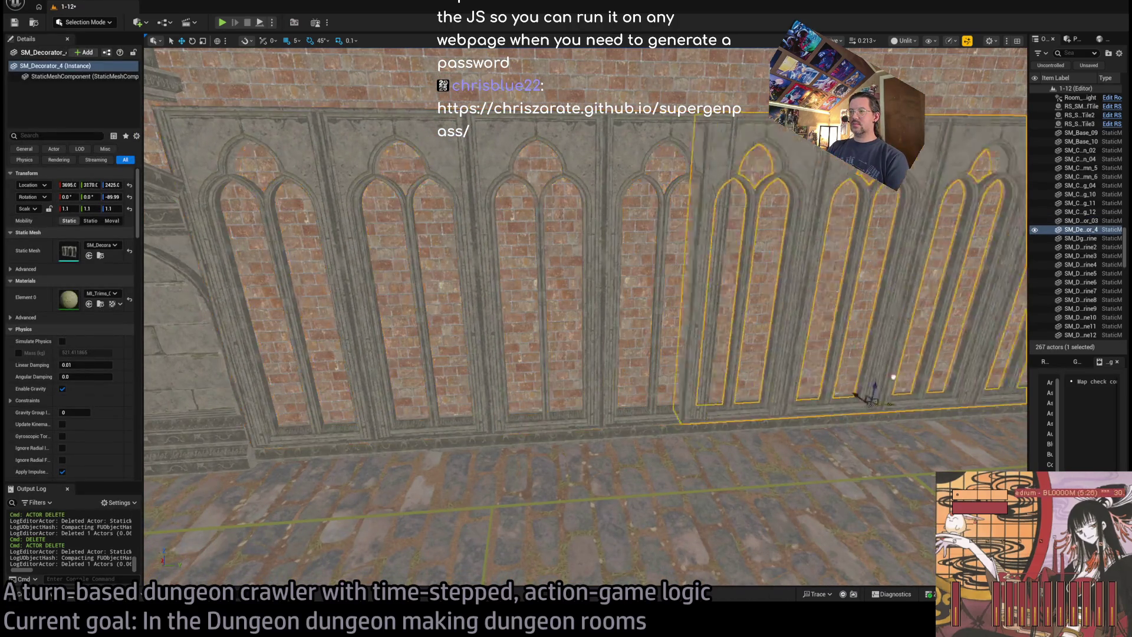
pyautogui.scroll(6, 584, 313)
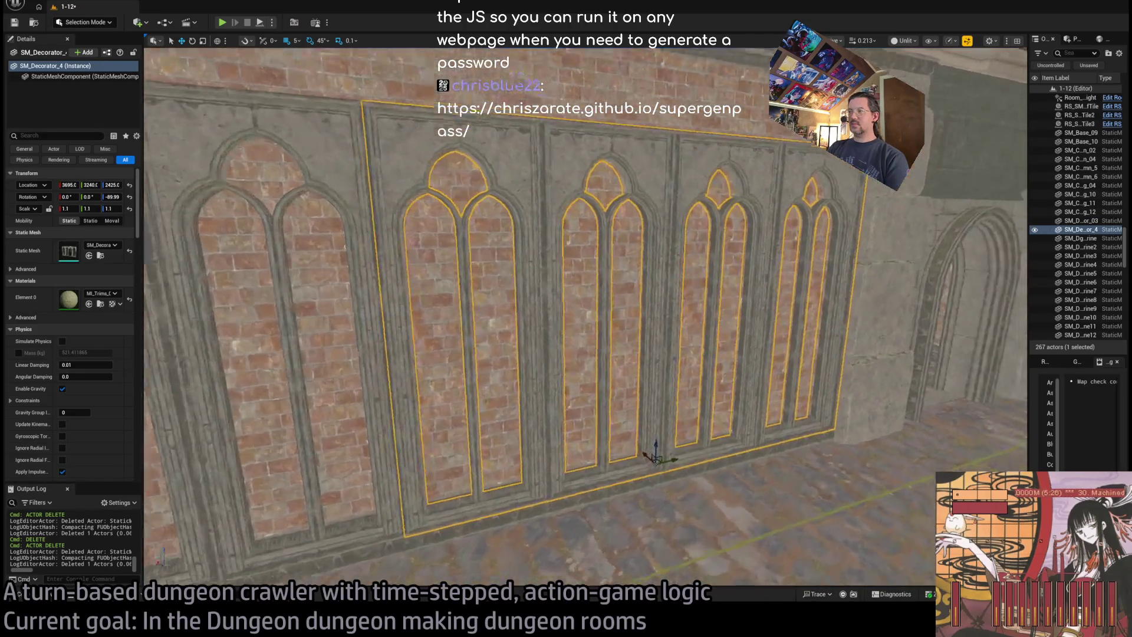
pyautogui.scroll(-4, 584, 312)
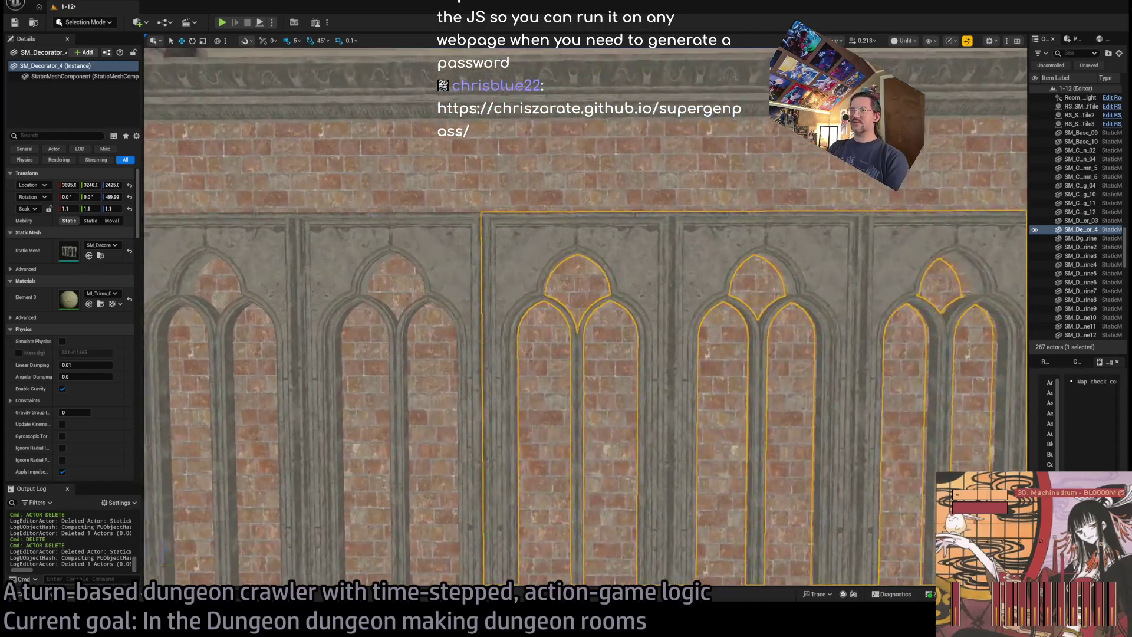
pyautogui.moveTo(584, 312)
pyautogui.mouseDown()
pyautogui.moveTo(587, 254)
pyautogui.moveTo(595, 306)
pyautogui.moveTo(846, 387)
pyautogui.mouseUp()
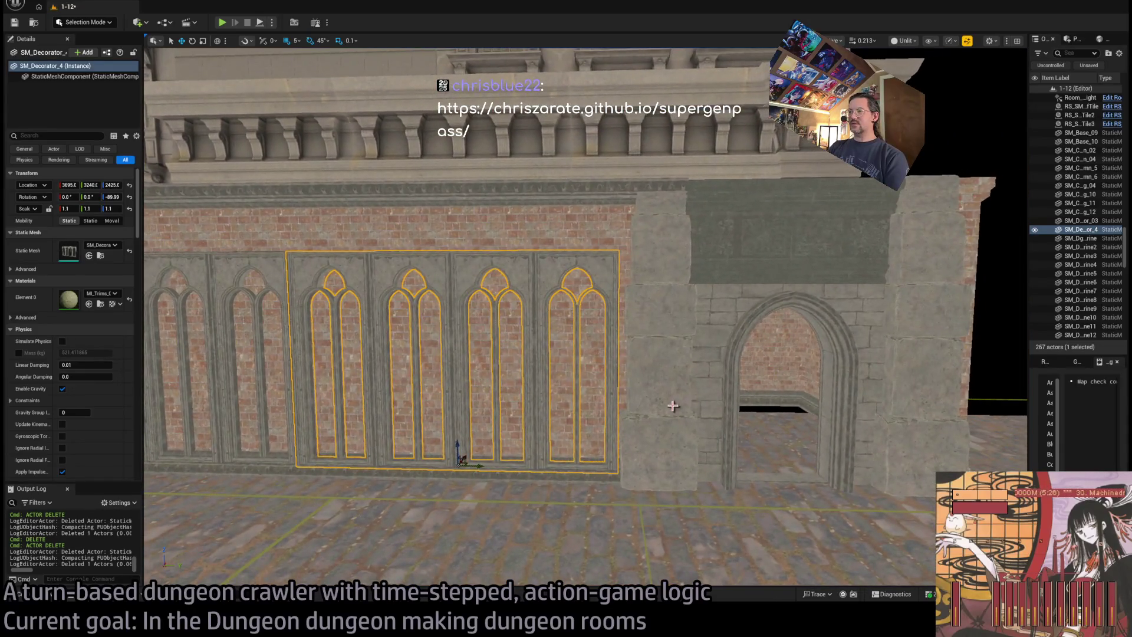
# Select the SM_Column_6 stone column and undo its accidental move
pyautogui.click(675, 476)
pyautogui.moveTo(671, 473)
pyautogui.mouseDown()
pyautogui.moveTo(647, 463)
pyautogui.moveTo(682, 473)
pyautogui.moveTo(668, 460)
pyautogui.mouseUp()
pyautogui.hotkey('ctrl', 'z')
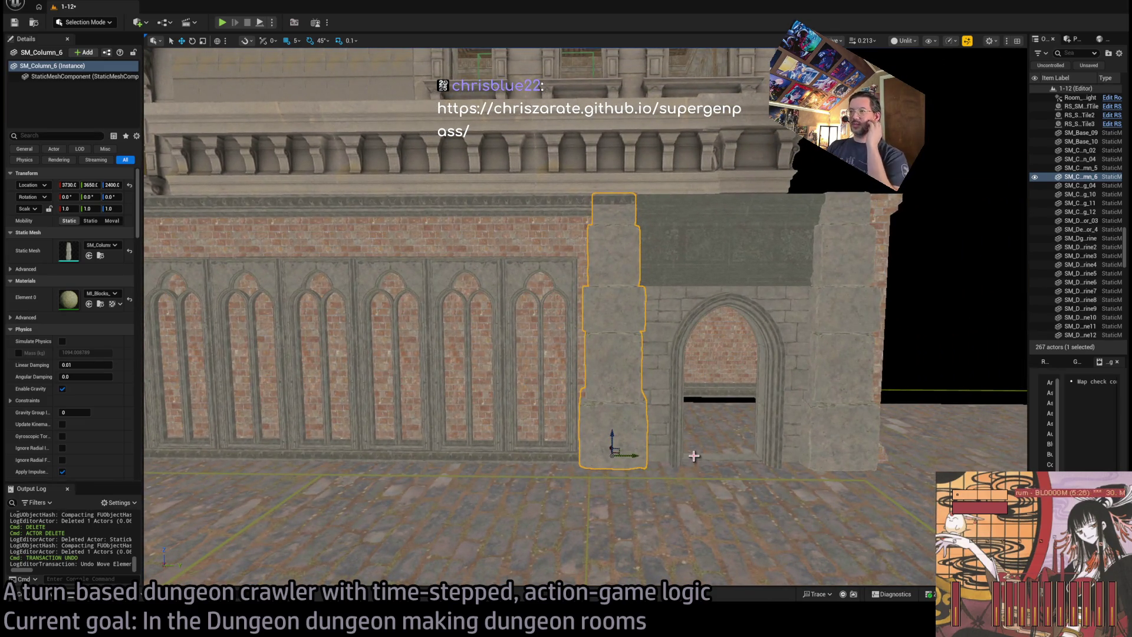
# Reframe the wall and column, save level 1-12, and switch to the SuperGenPass browser page
pyautogui.moveTo(597, 460); pyautogui.dragTo(307, 569)
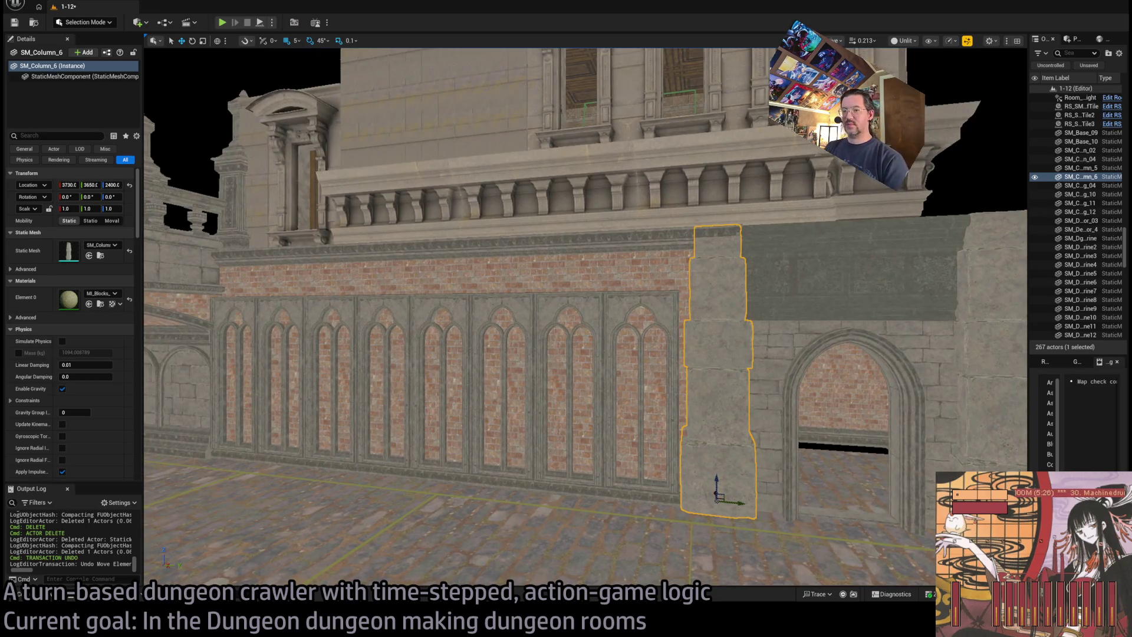
pyautogui.hotkey('ctrl', 's')
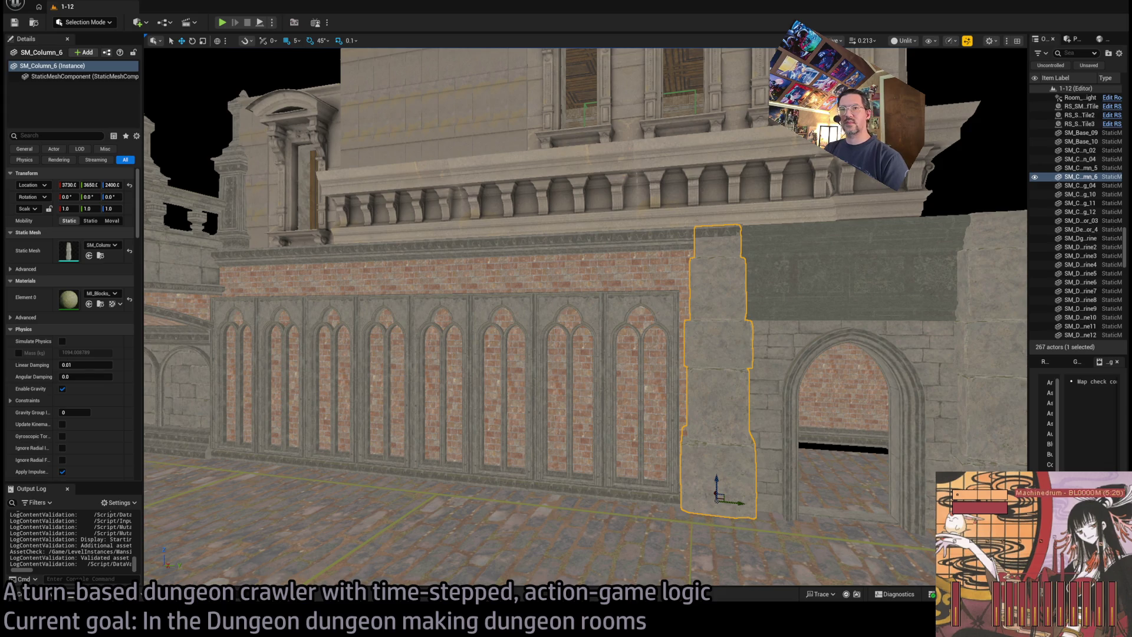
pyautogui.hotkey('alt', 'Tab')
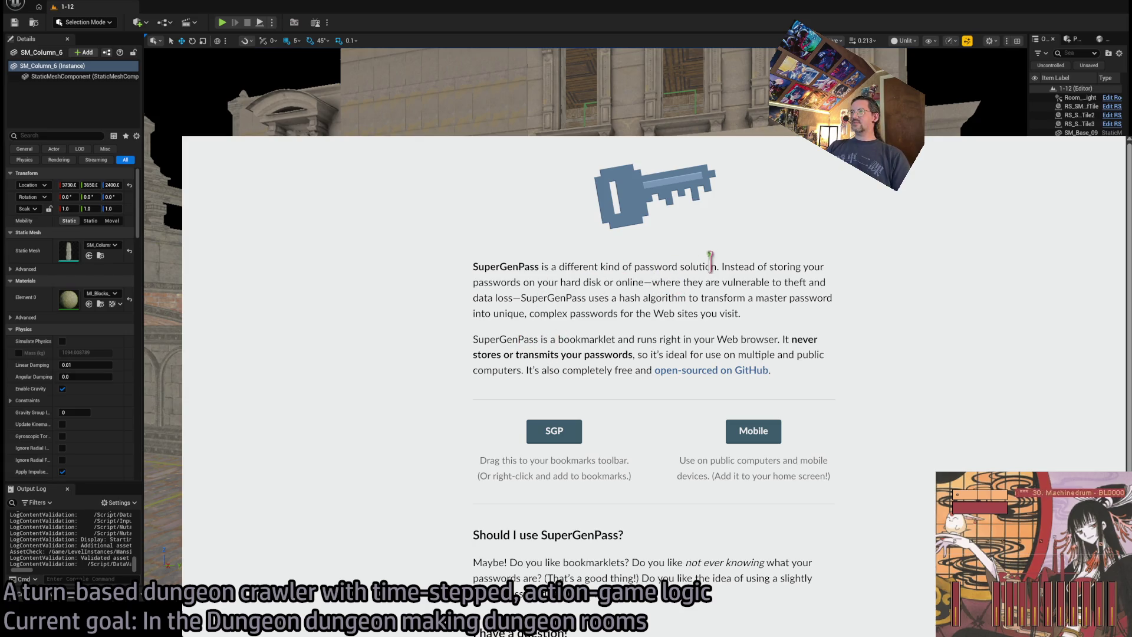
# Read through the SuperGenPass page, then drag the SGP bookmarklet onto the bookmarks toolbar
pyautogui.scroll(-1, 475, 344)
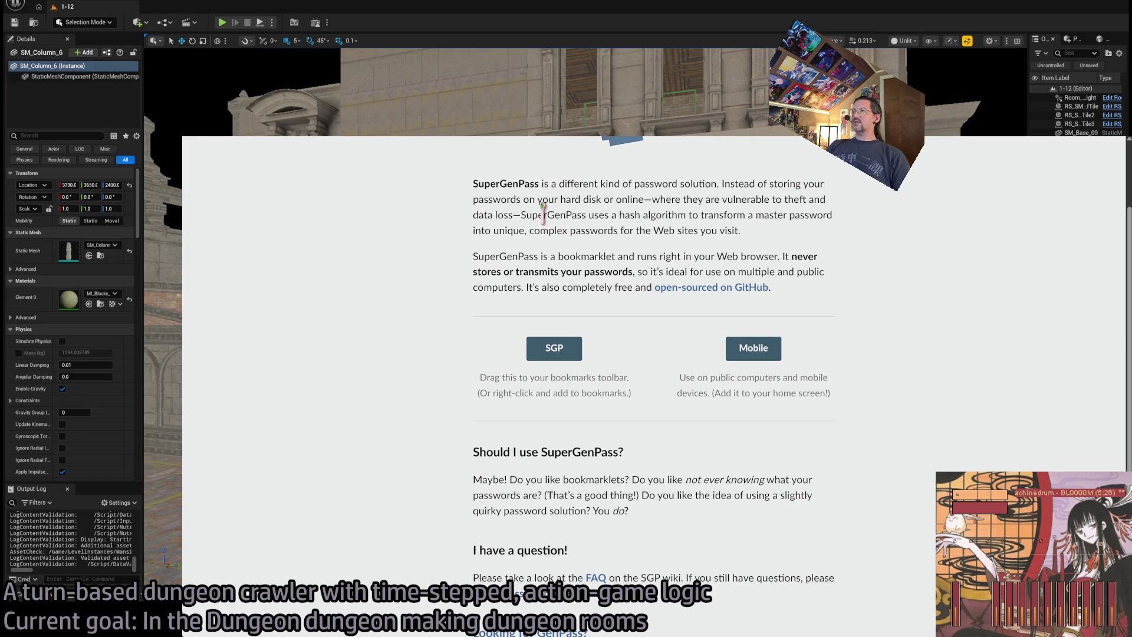
pyautogui.moveTo(543, 211); pyautogui.dragTo(778, 236)
pyautogui.click(811, 237)
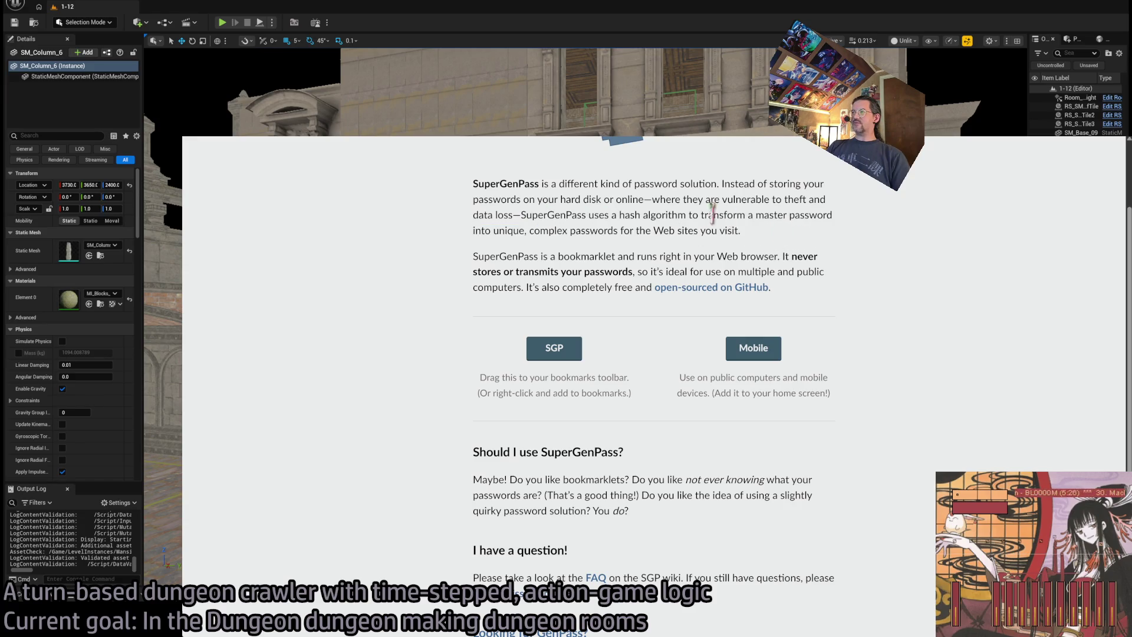
pyautogui.moveTo(537, 215)
pyautogui.mouseDown()
pyautogui.moveTo(760, 235)
pyautogui.moveTo(609, 233)
pyautogui.mouseUp()
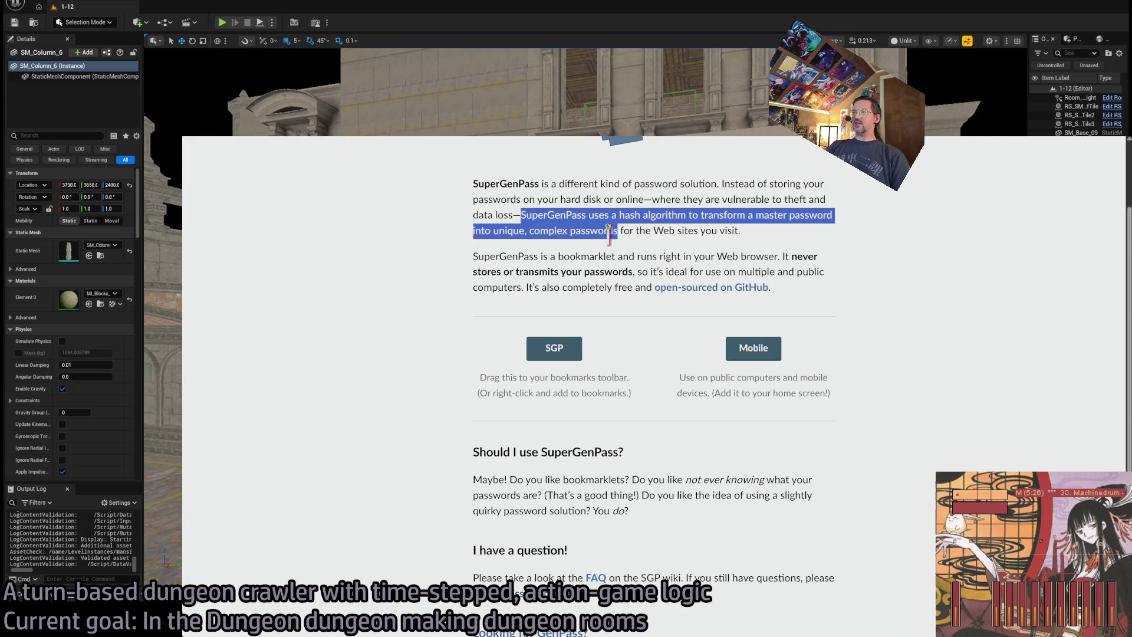
pyautogui.click(636, 258)
pyautogui.scroll(-1, 587, 331)
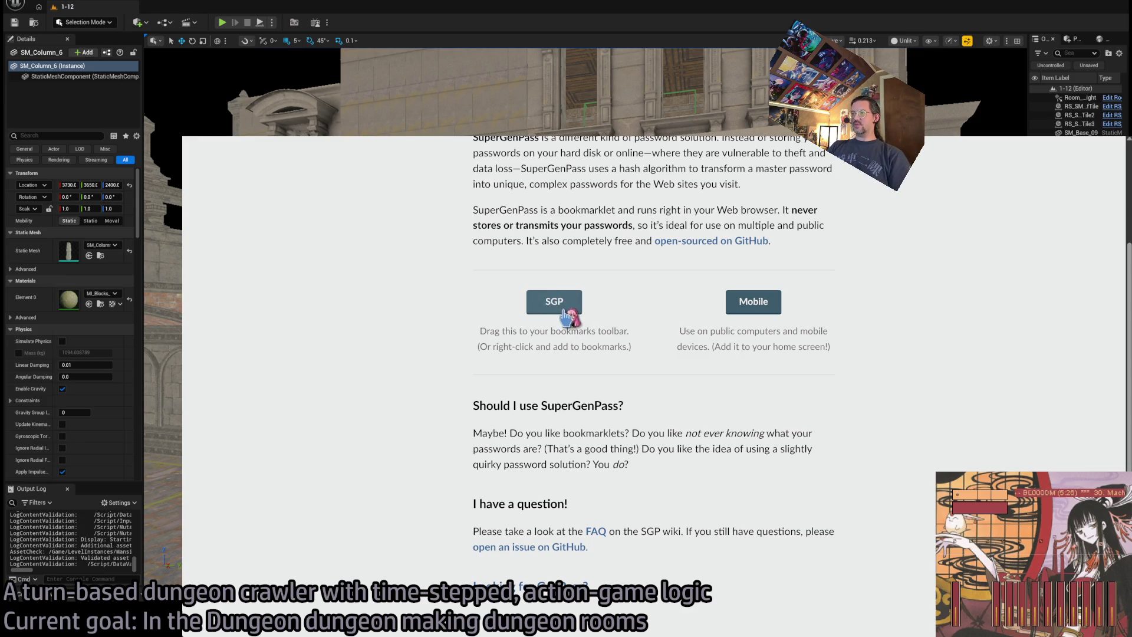
pyautogui.moveTo(541, 313)
pyautogui.mouseDown()
pyautogui.moveTo(514, 138)
pyautogui.moveTo(748, 145)
pyautogui.moveTo(694, 124)
pyautogui.mouseUp()
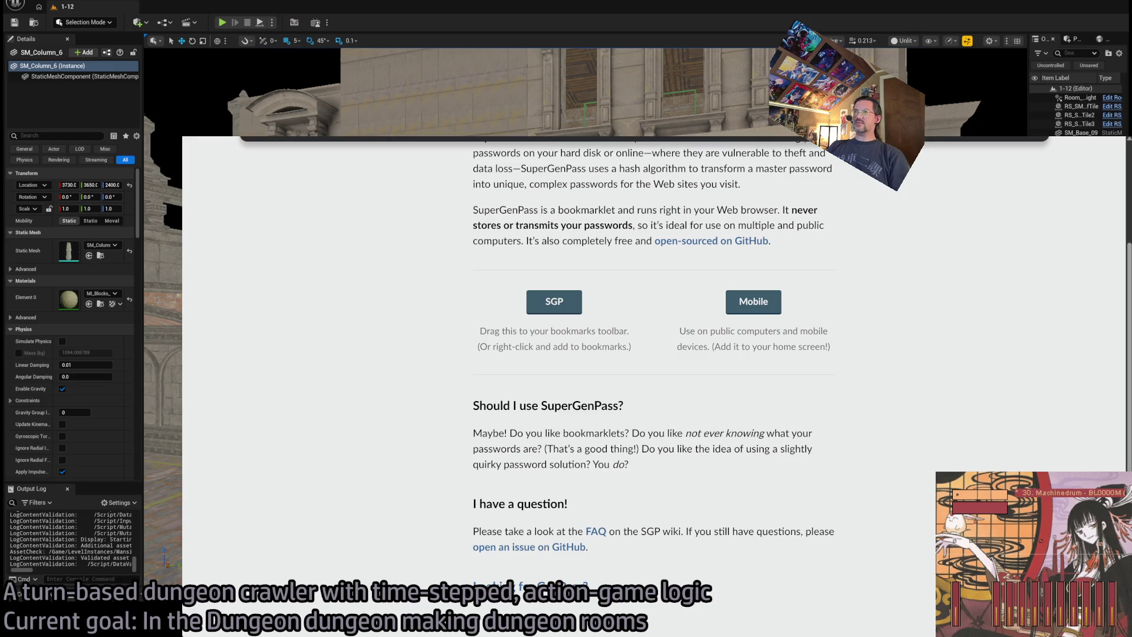
# Load google.ca and launch SuperGenPass, entering the master password
pyautogui.write('google.ca')
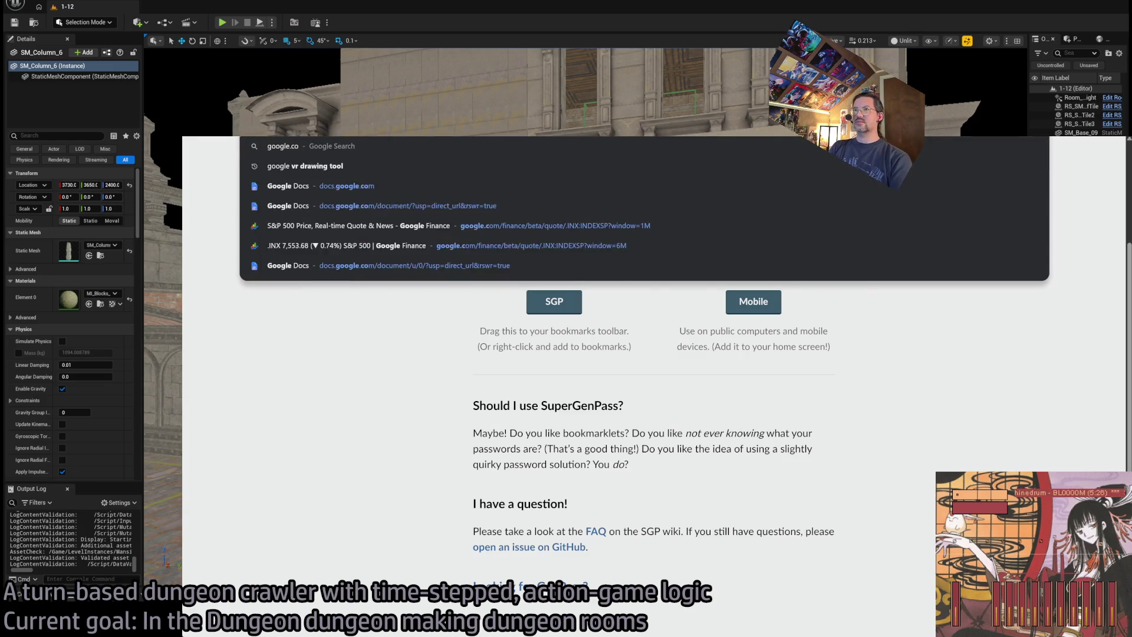
pyautogui.press('Return')
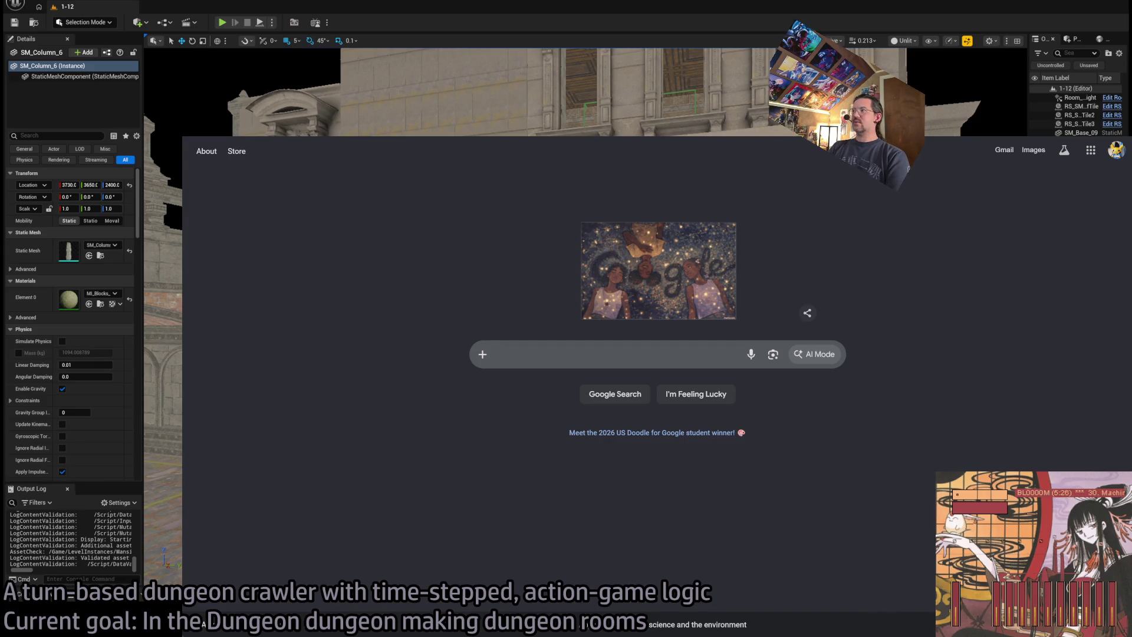
pyautogui.hotkey('ctrl', 'shift', 's')
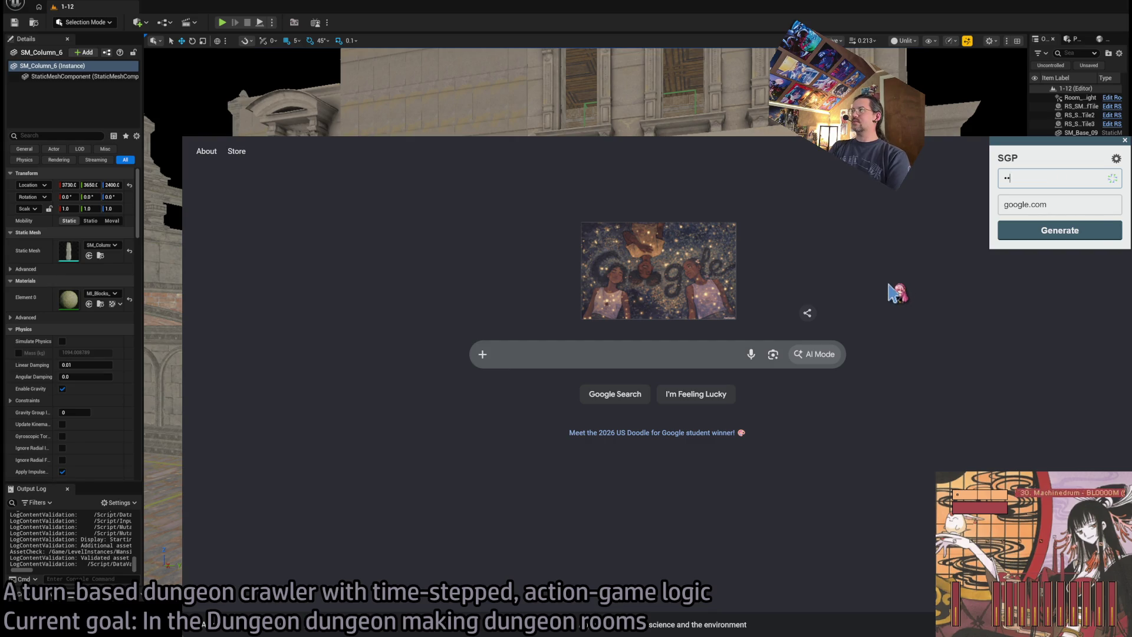
pyautogui.write('••')
pyautogui.press('Return')
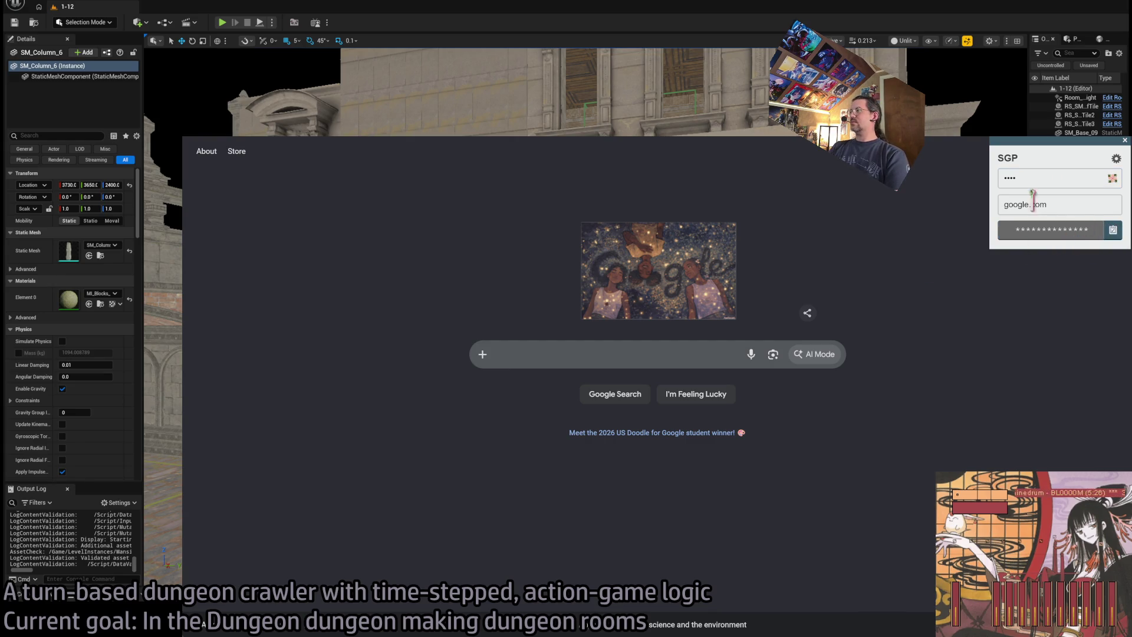
# Lengthen the password by one character, generate it for google.com, then switch to Twitch
pyautogui.click(1113, 230)
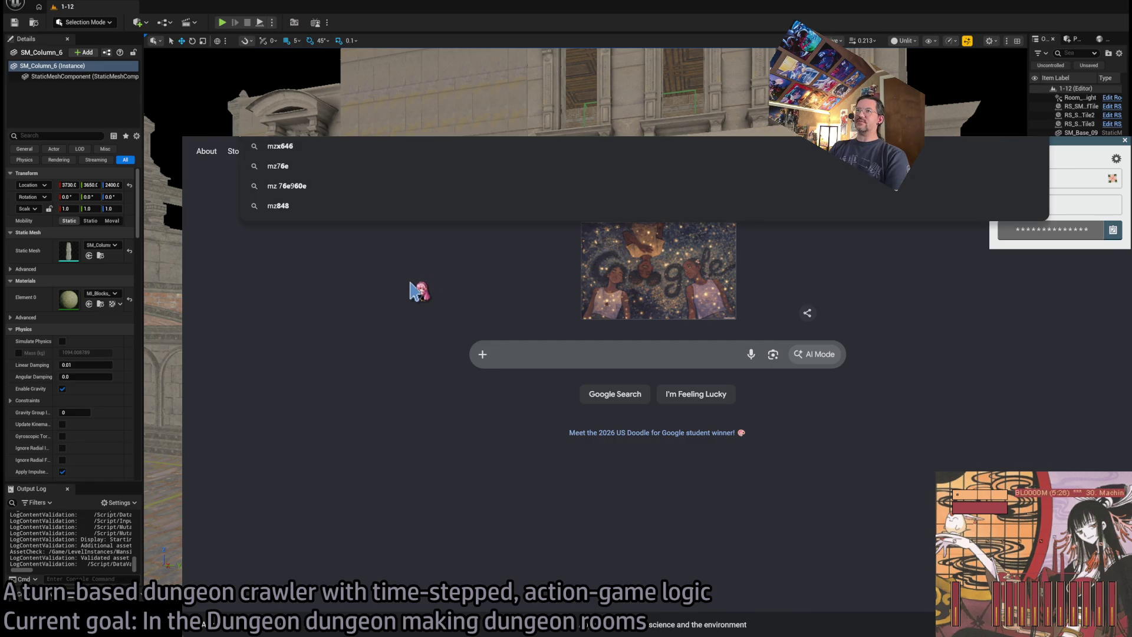
pyautogui.click(426, 299)
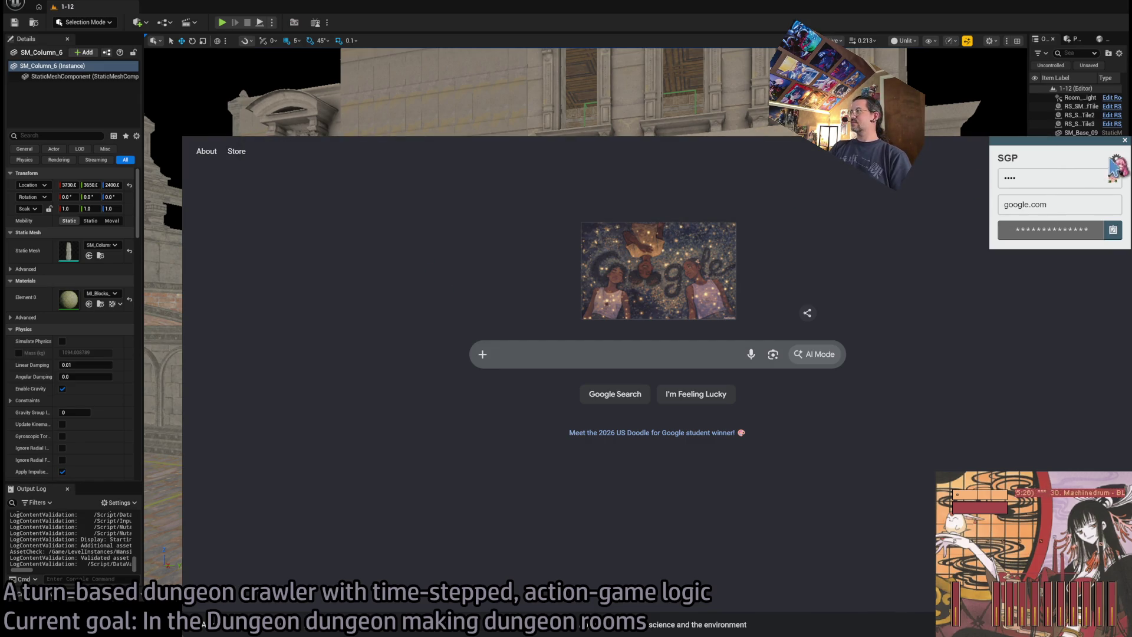
pyautogui.click(1117, 159)
pyautogui.click(1039, 230)
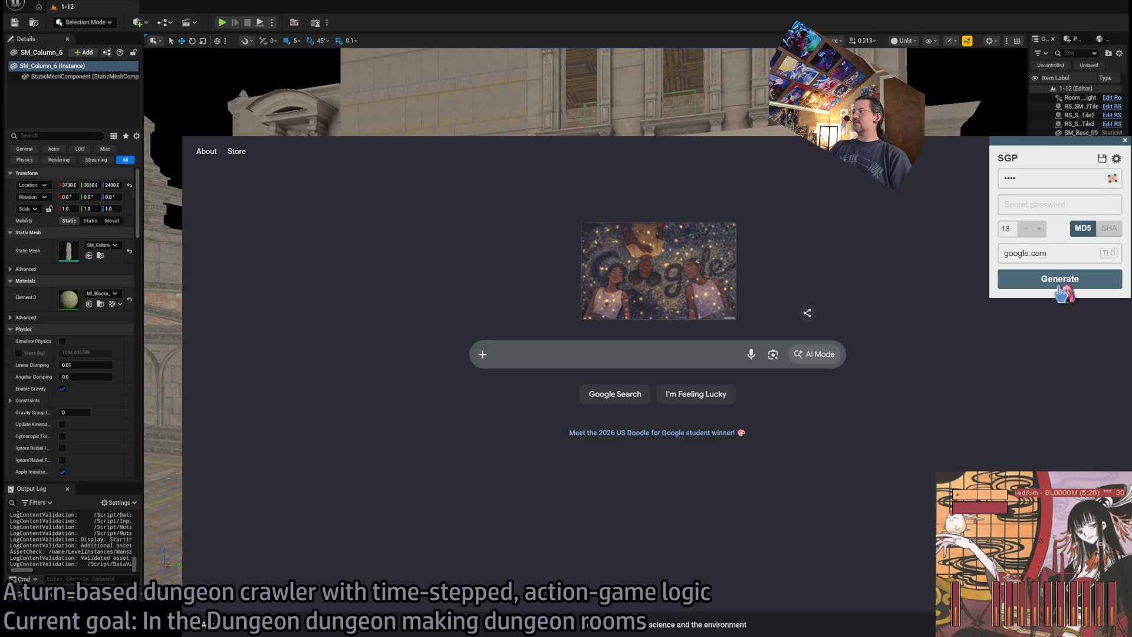
pyautogui.click(1082, 283)
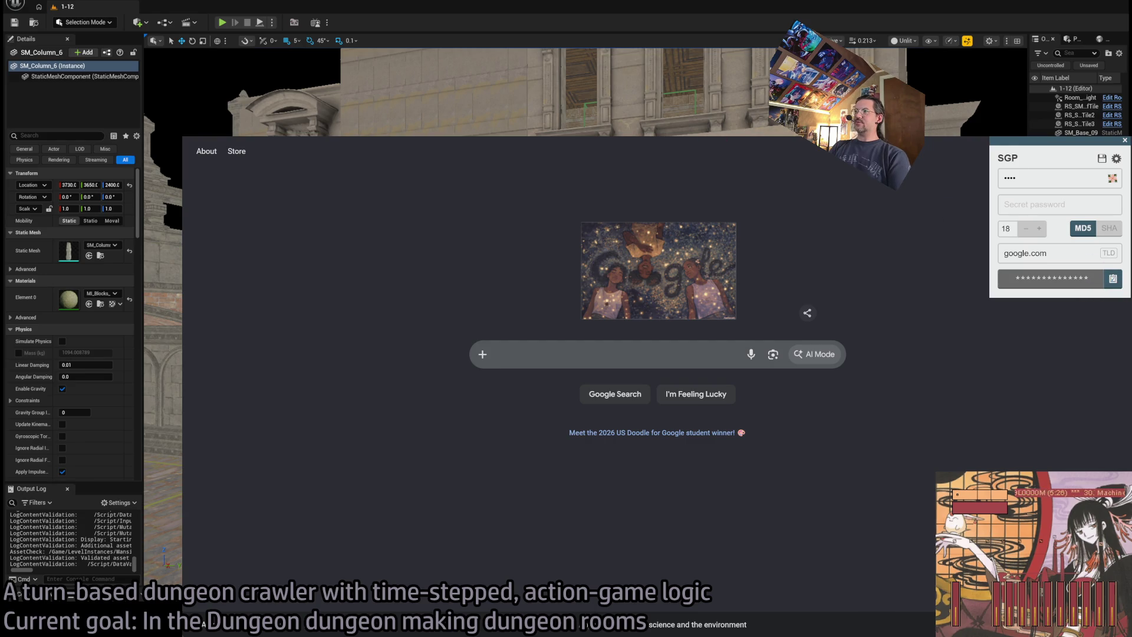
pyautogui.hotkey('ctrl', 'Tab')
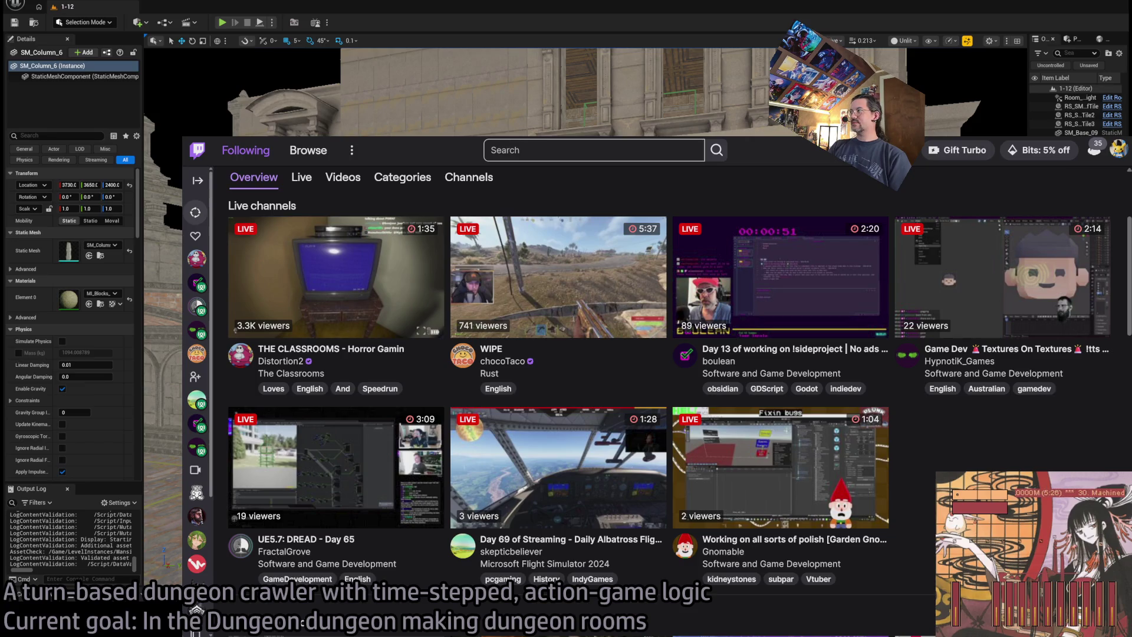
pyautogui.hotkey('alt', 'Tab')
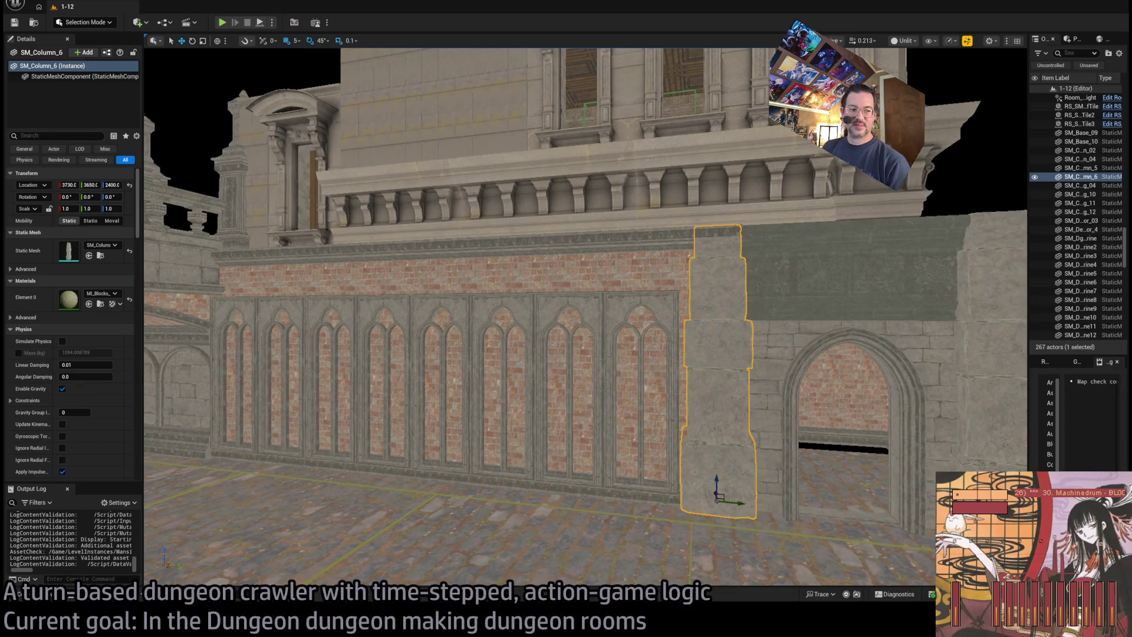
pyautogui.press('f')
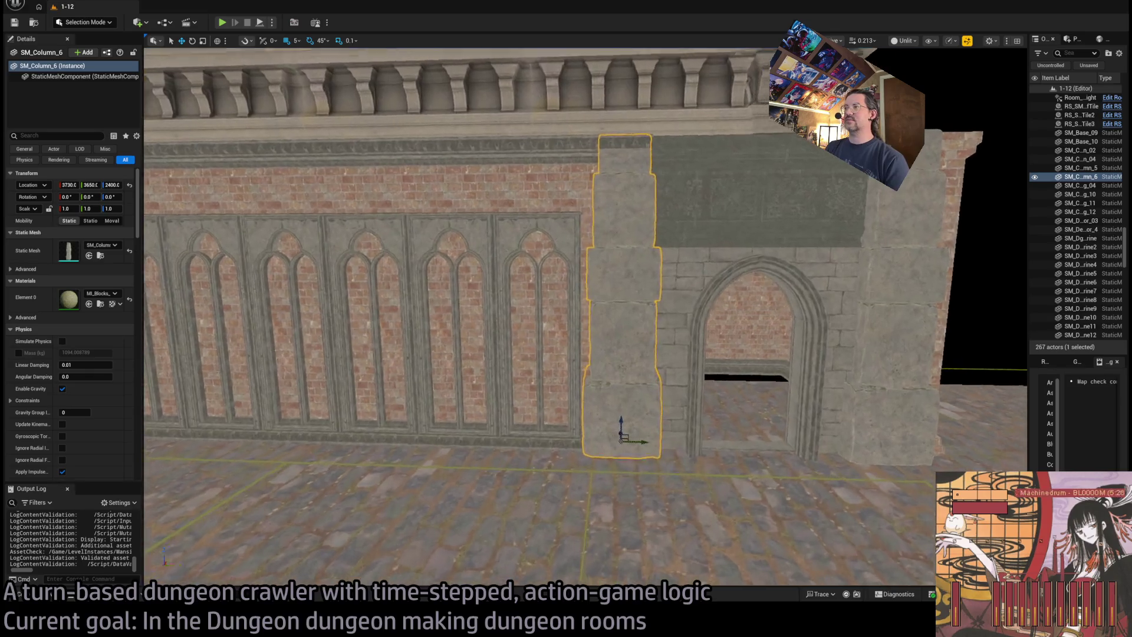
pyautogui.press('s')
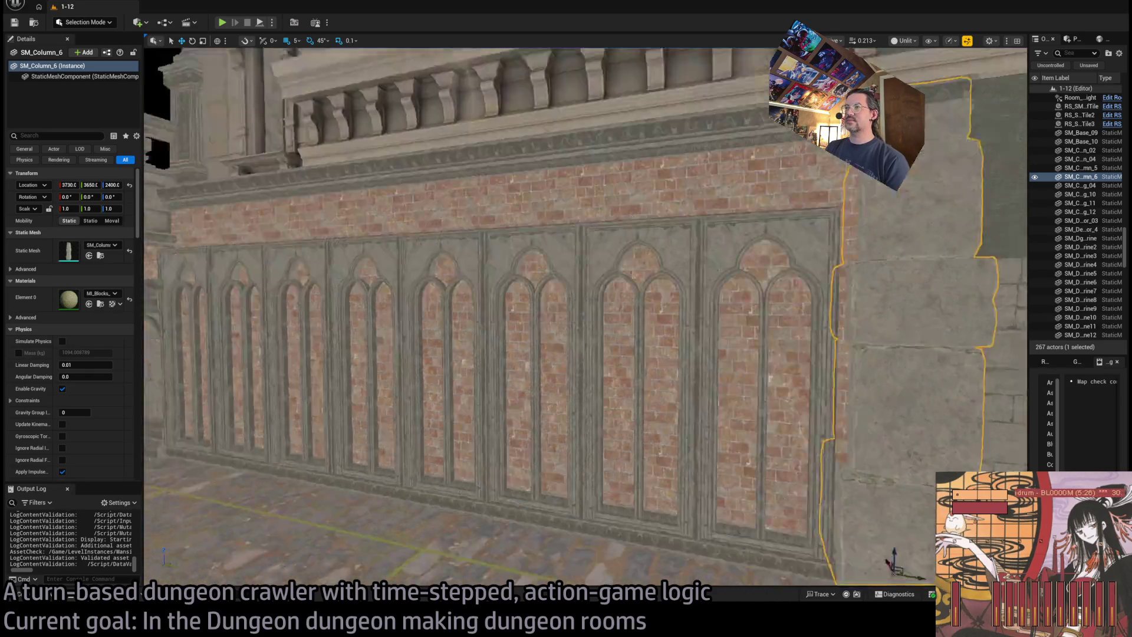
pyautogui.press('f')
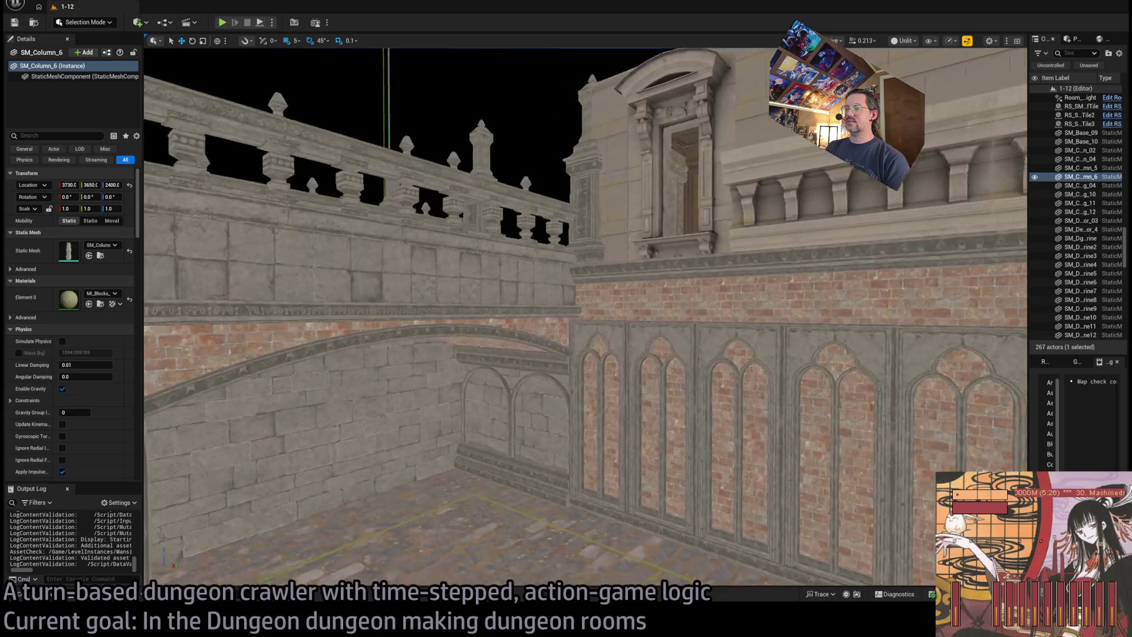
pyautogui.press('w')
pyautogui.scroll(3, 586, 317)
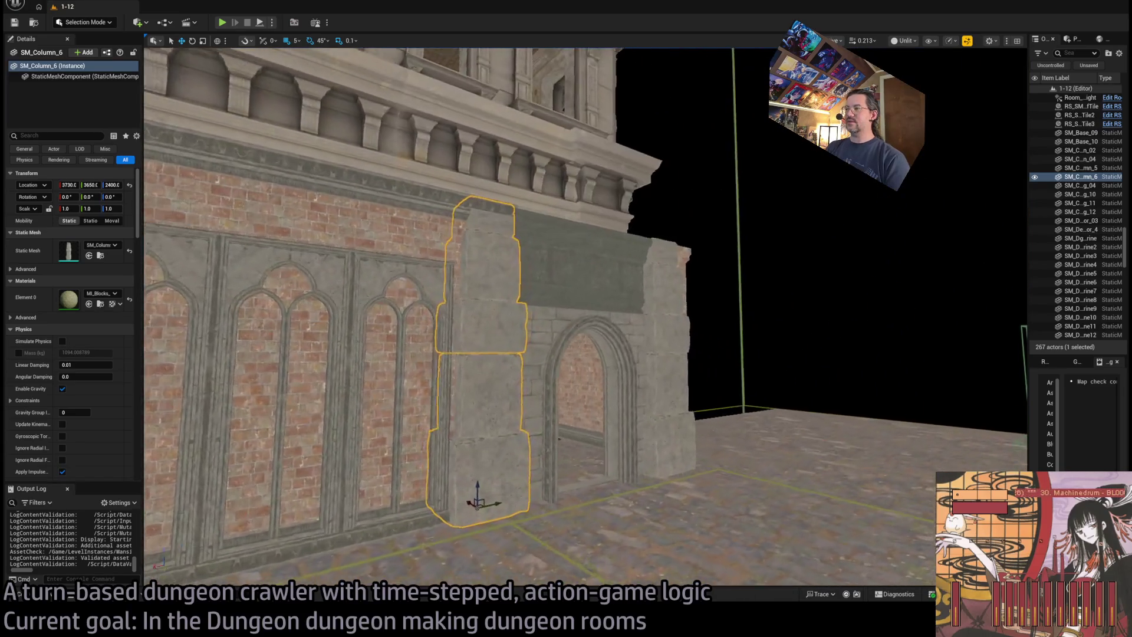
pyautogui.press('s')
pyautogui.scroll(1, 586, 317)
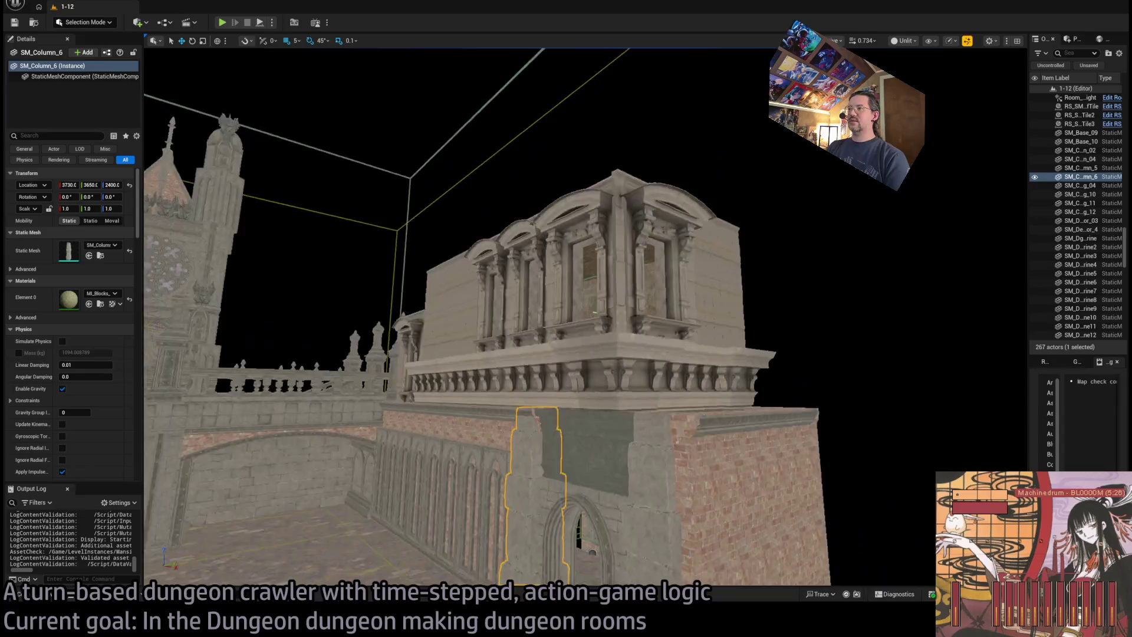
pyautogui.press('s')
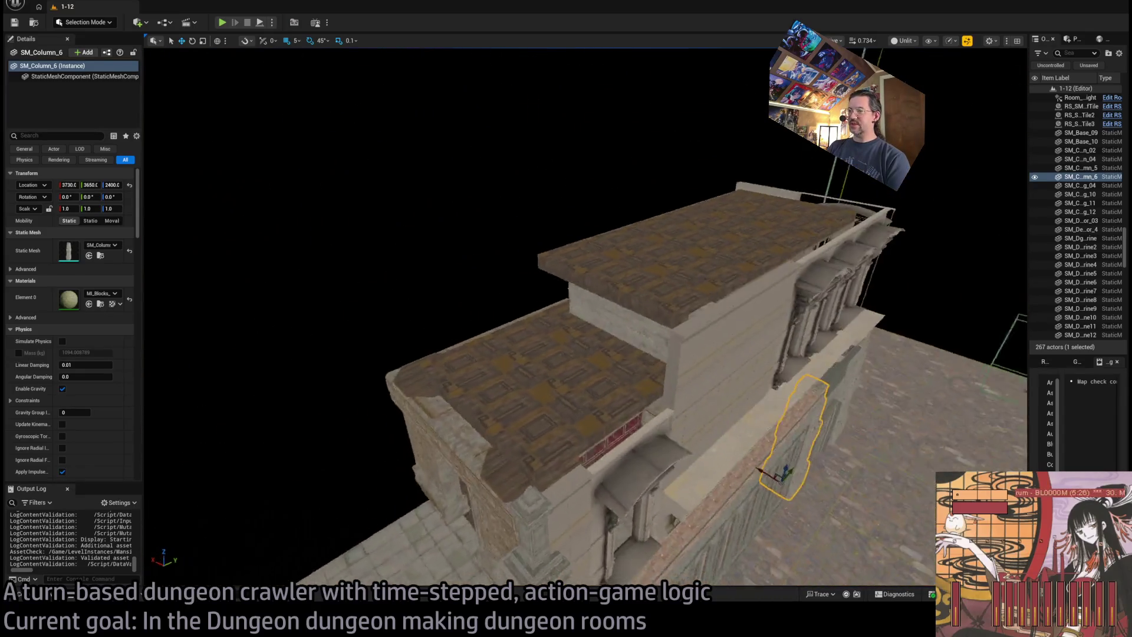
pyautogui.press('d')
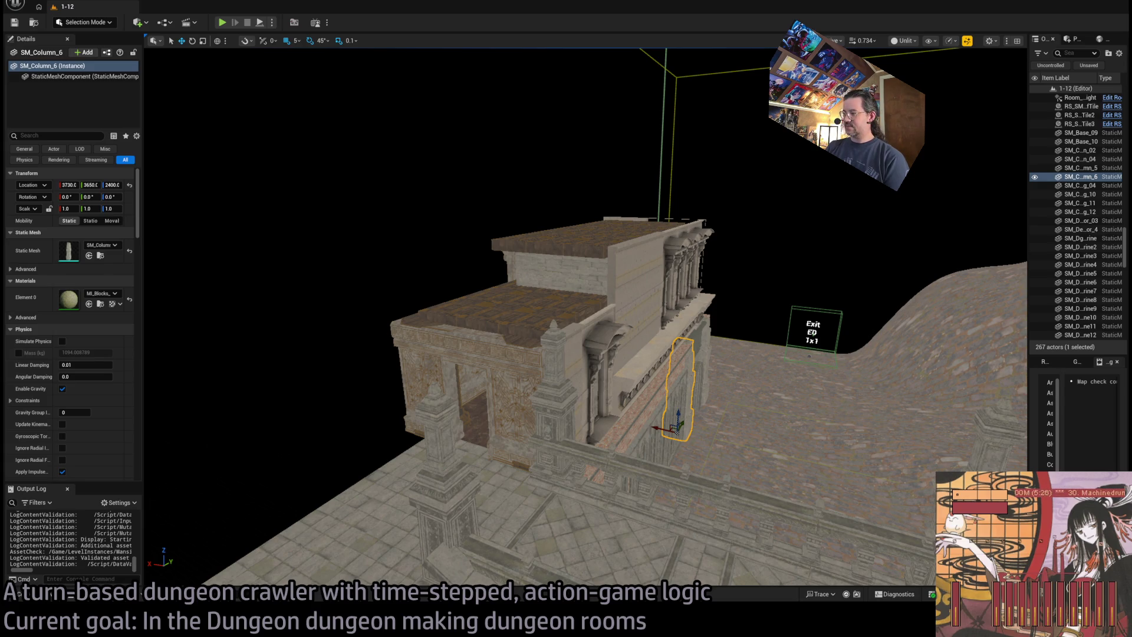
pyautogui.hotkey('alt', 'Tab')
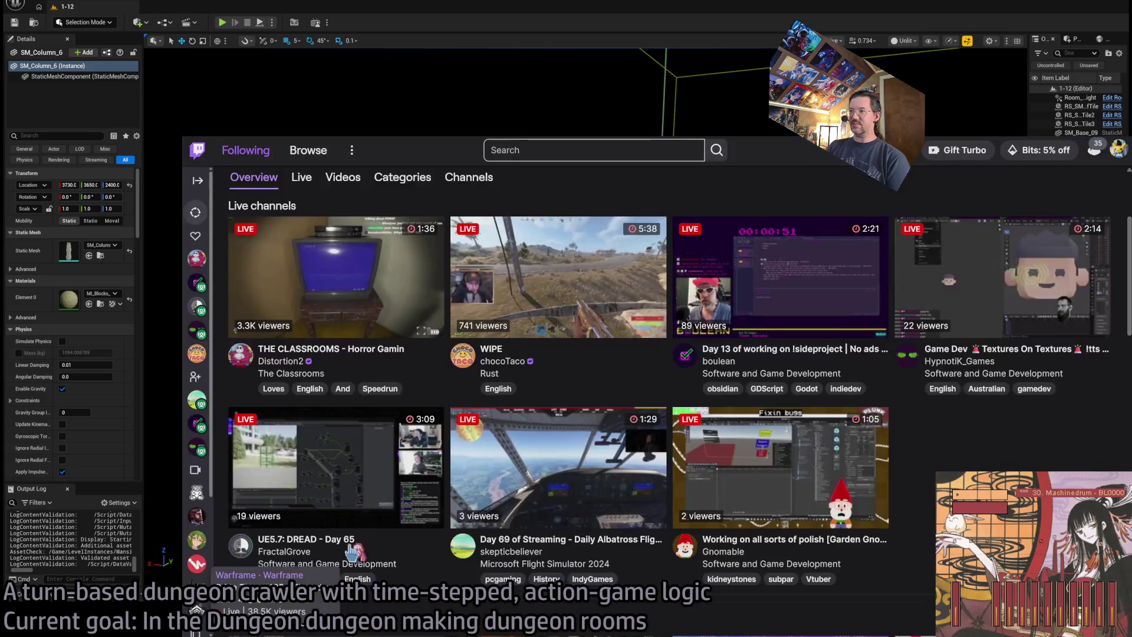
pyautogui.click(269, 139)
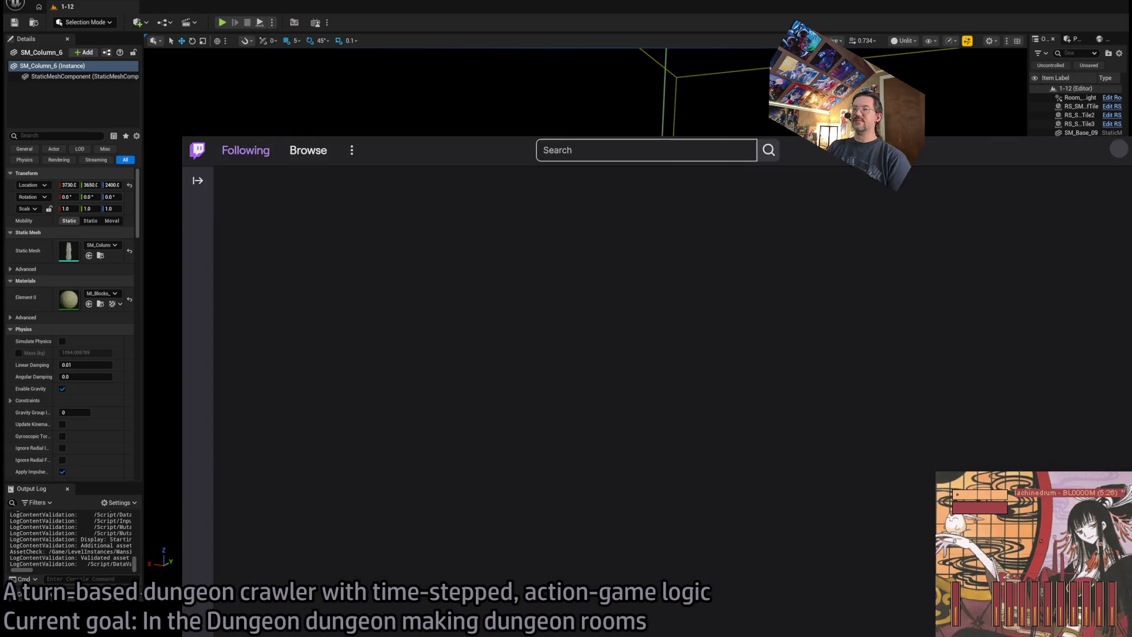
pyautogui.scroll(-3, 730, 316)
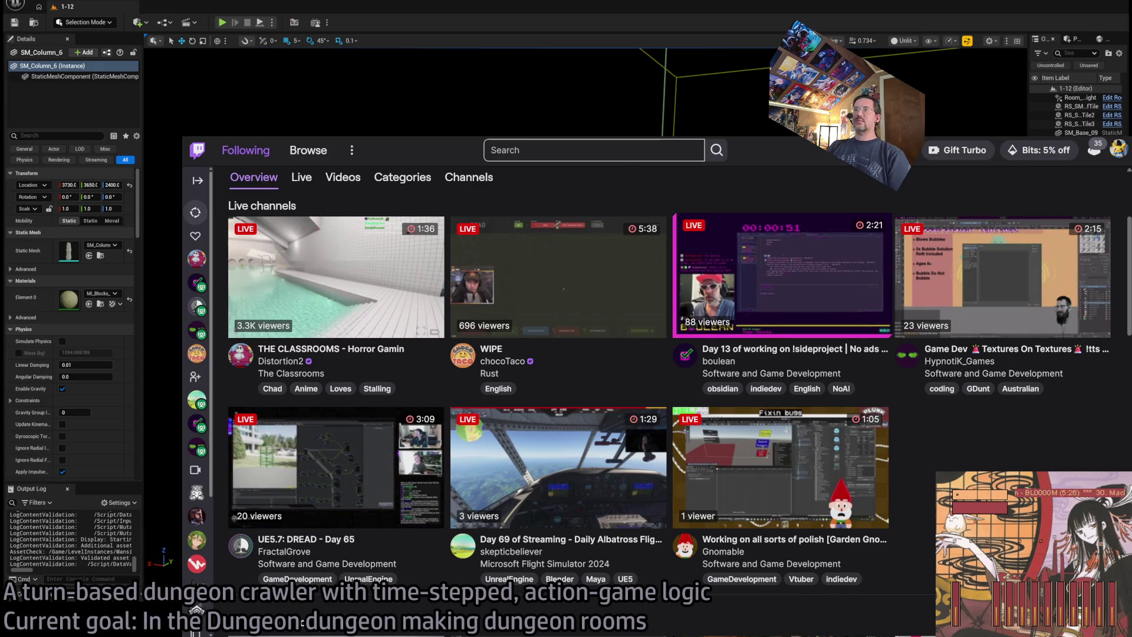
pyautogui.click(782, 276)
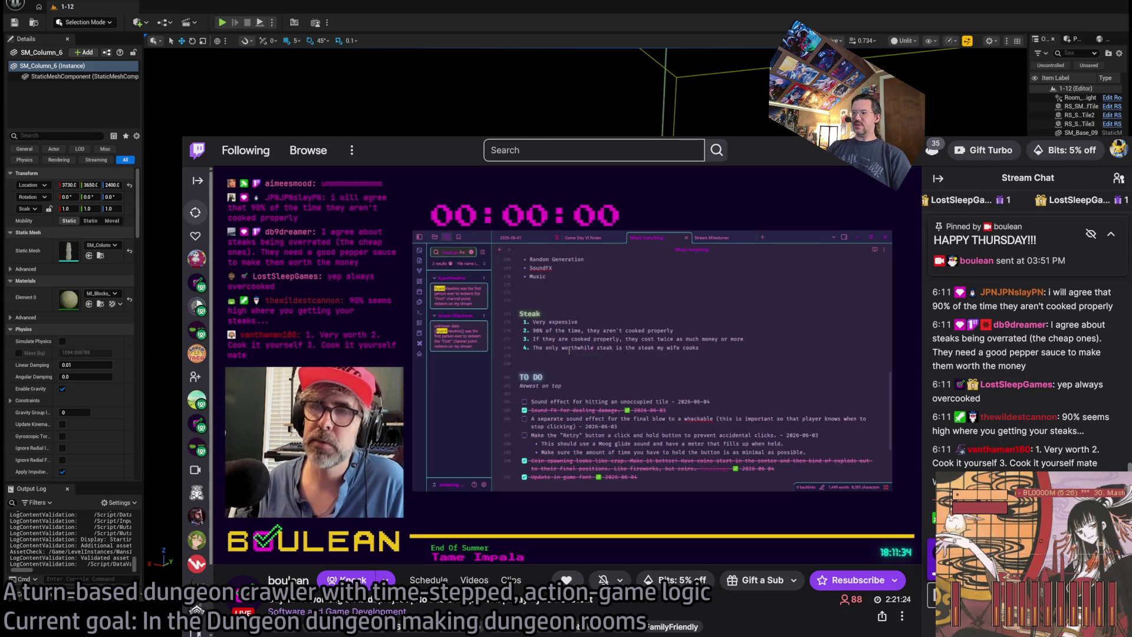
pyautogui.hotkey('alt', 'Left')
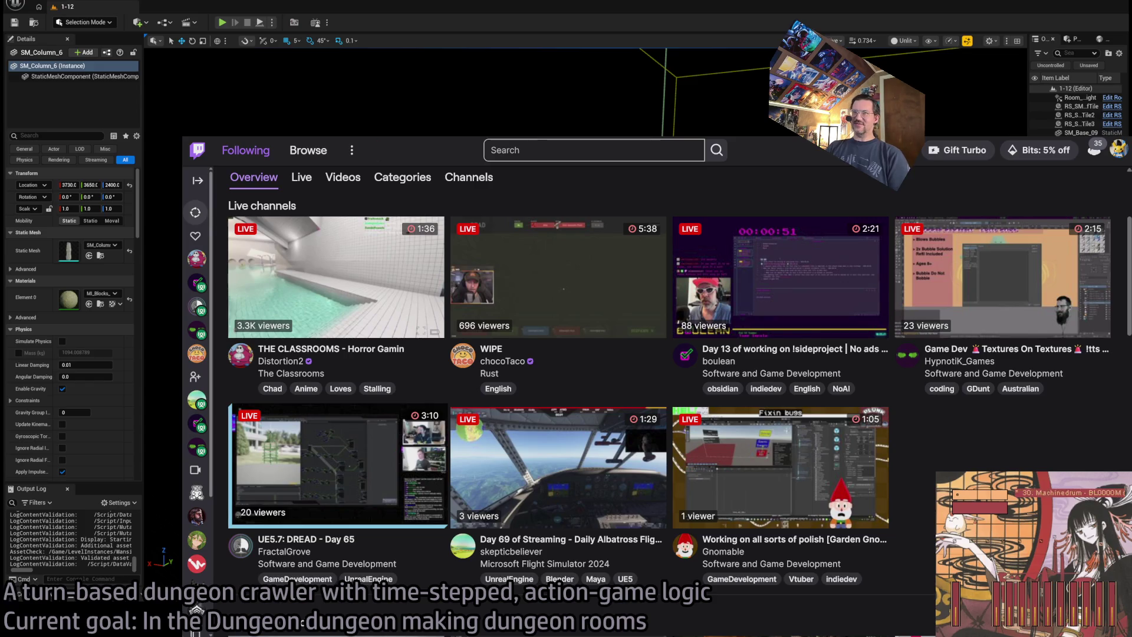
pyautogui.click(269, 548)
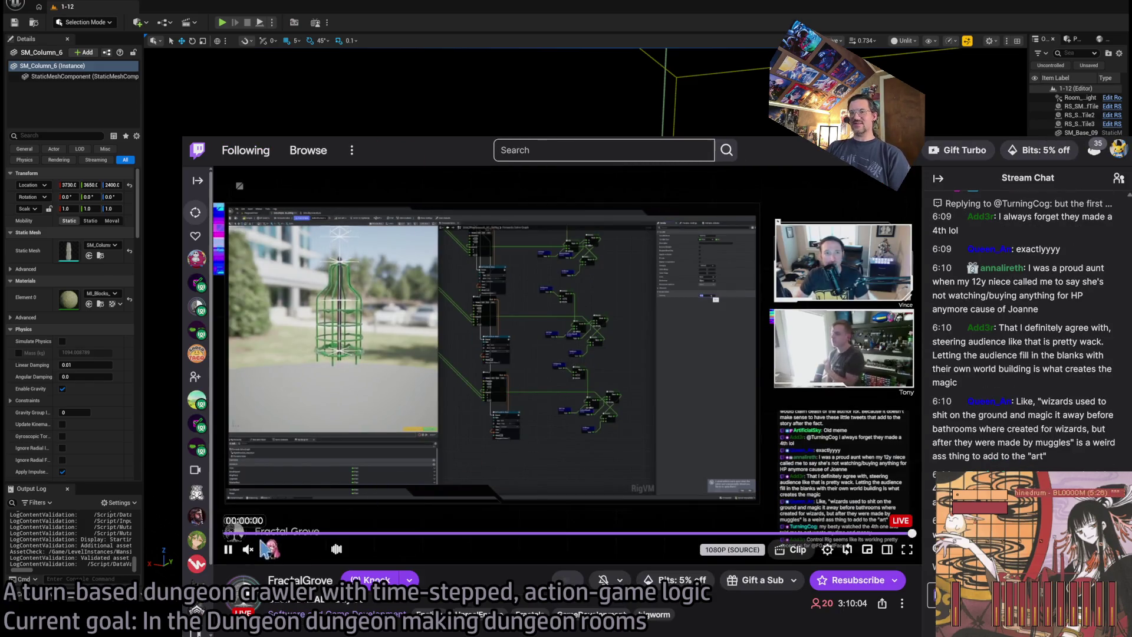
pyautogui.moveTo(321, 549)
pyautogui.mouseDown()
pyautogui.moveTo(290, 549)
pyautogui.moveTo(300, 554)
pyautogui.mouseUp()
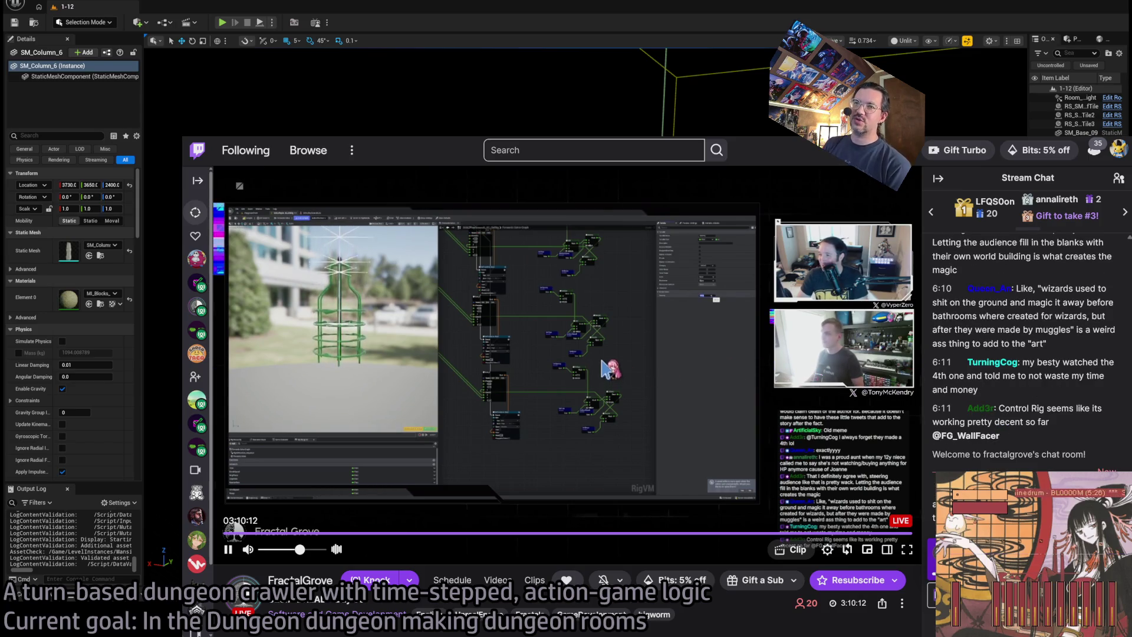
pyautogui.hotkey('alt', 'Left')
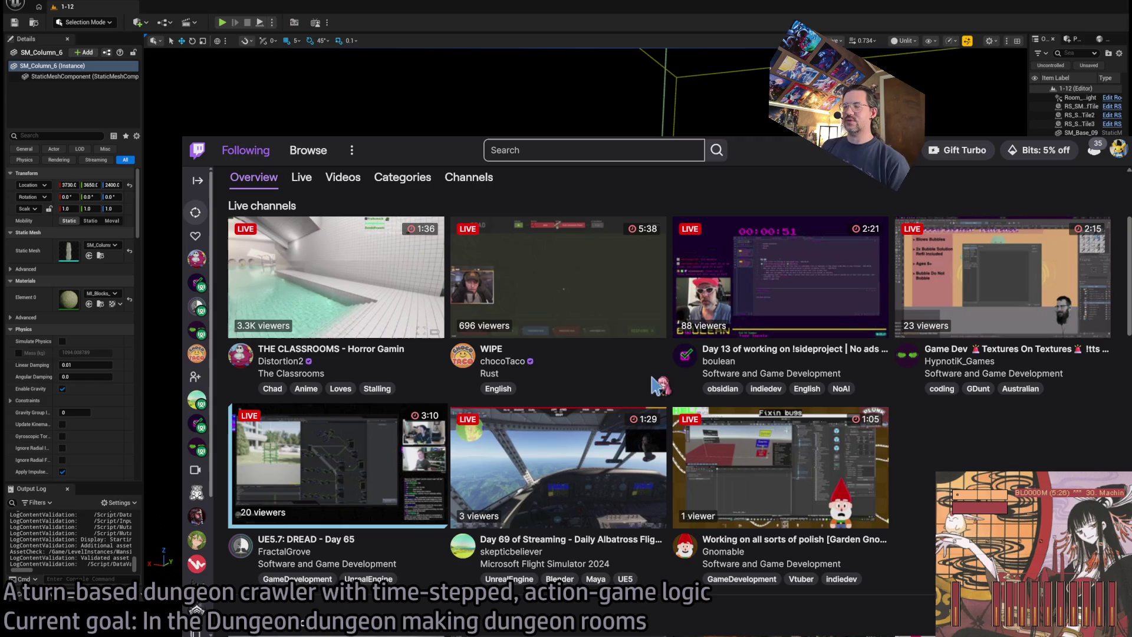
pyautogui.click(324, 464)
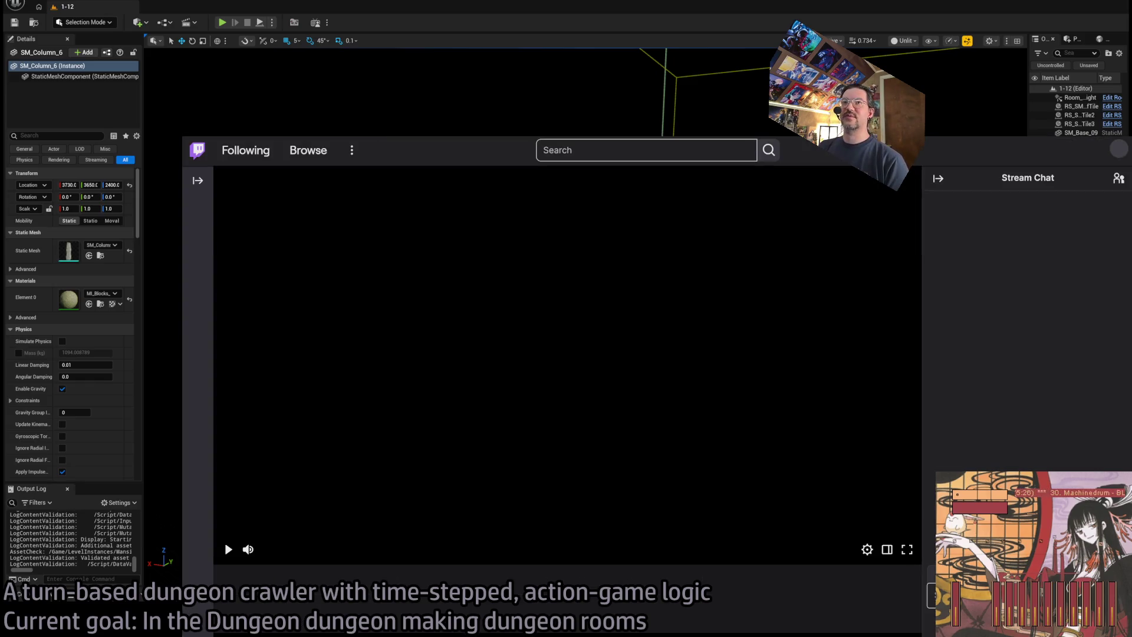
pyautogui.hotkey('alt', 'Left')
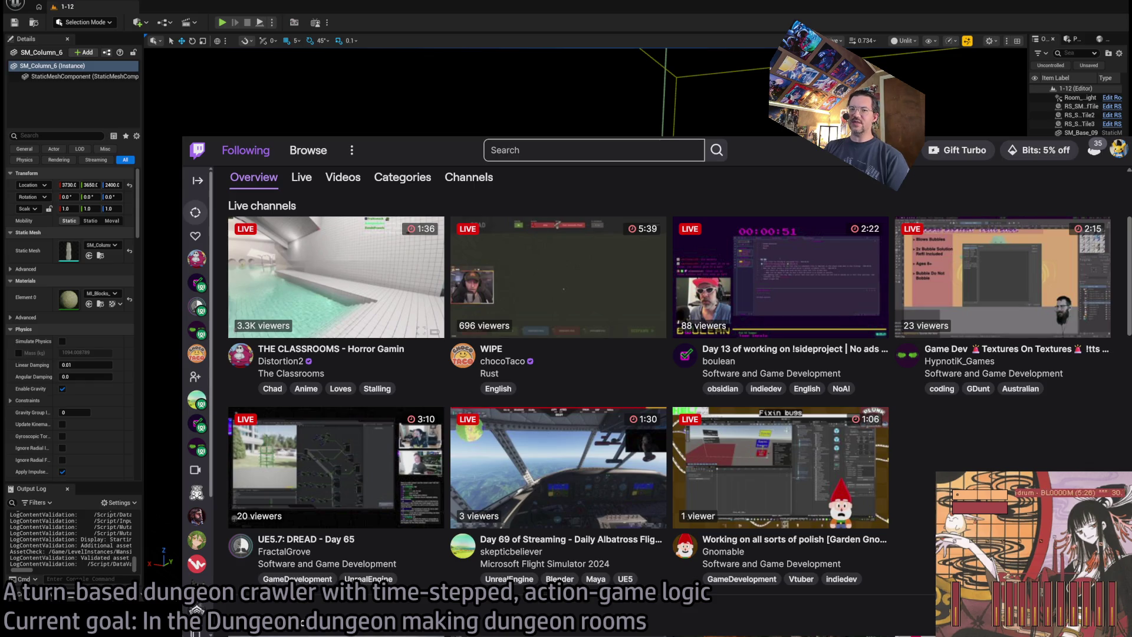
# Open the UE5.7: DREAD - Day 65 live stream from the Following page
pyautogui.click(360, 466)
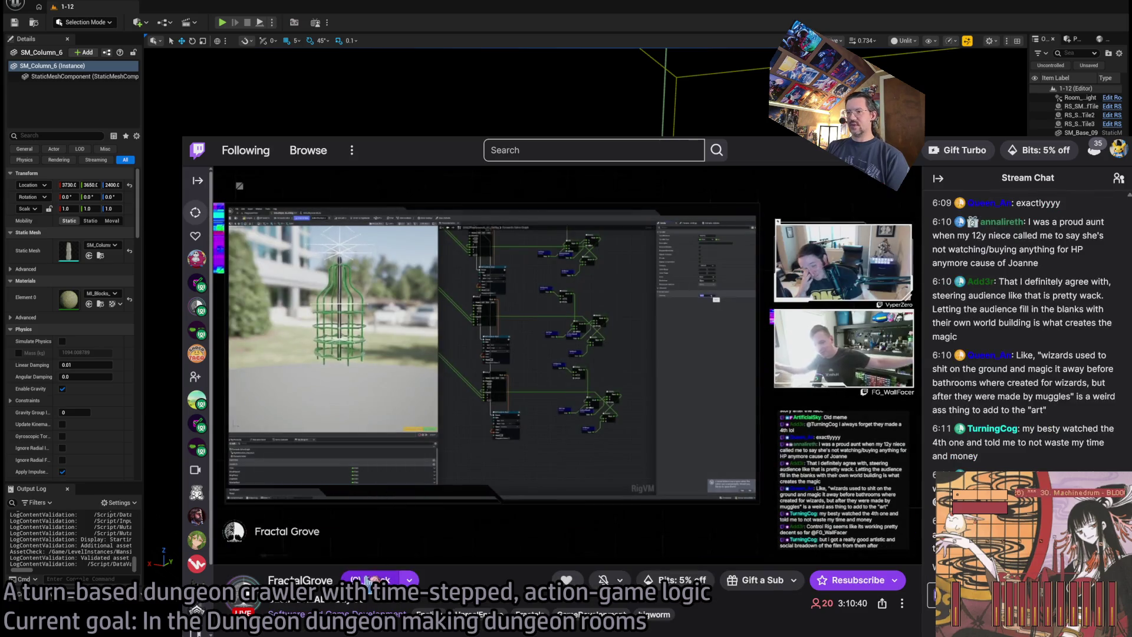